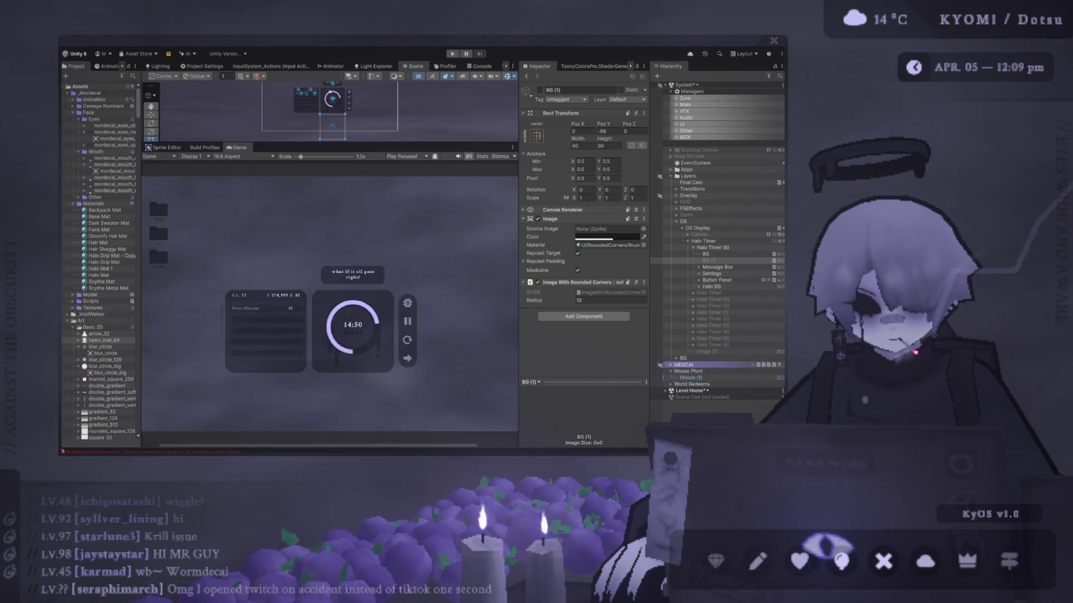
Enlarge the Scene view and activate BG (1) so the dark rounded panel appears
left_click_drag(156, 143, 157, 251)
scroll(304, 207, "up", 3)
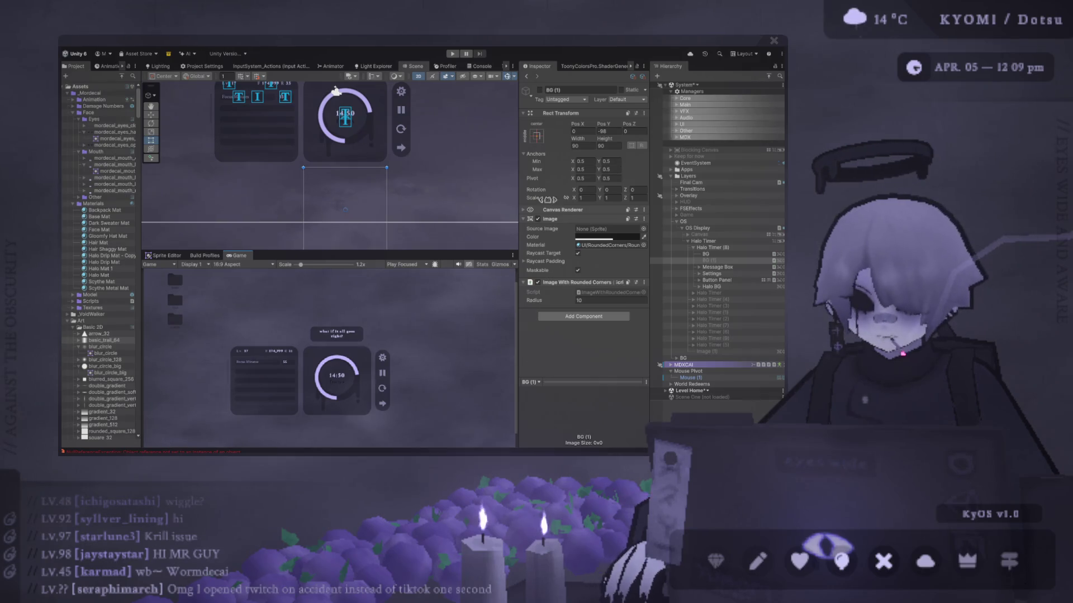
left_click(668, 263)
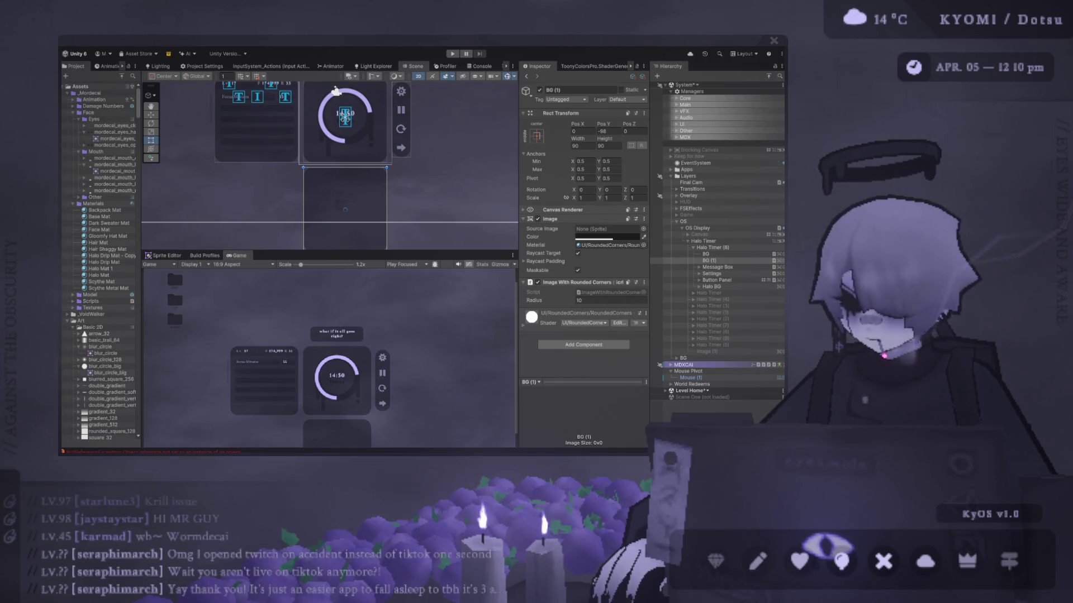
scroll(405, 161, "down", 3)
Recentre the timer layout, then collapse the Scene view so the Game preview fills the panel
left_click_drag(390, 173, 386, 186)
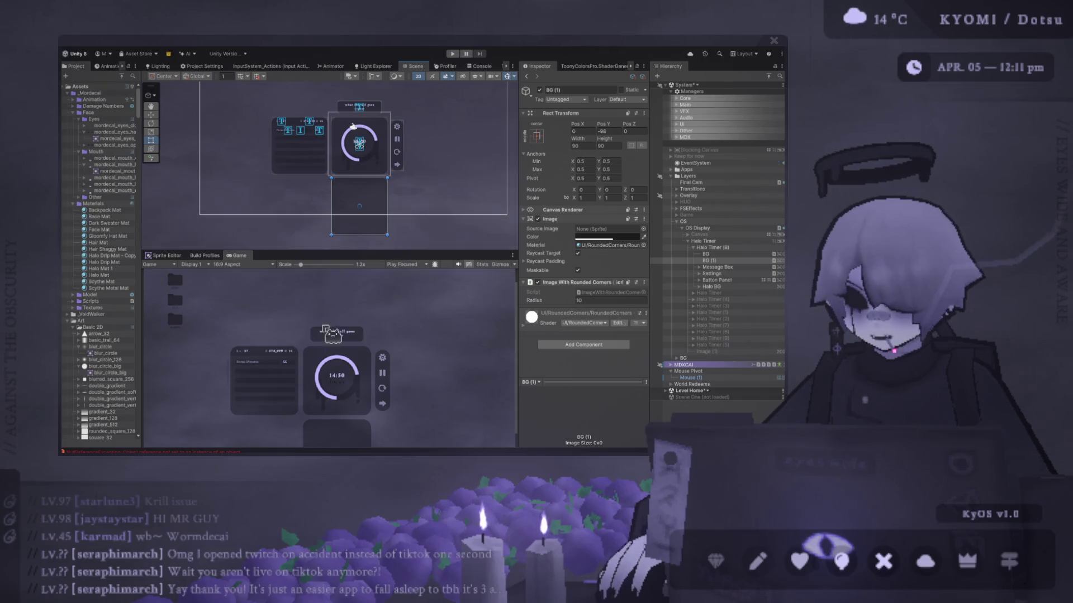
scroll(371, 273, "down", 1)
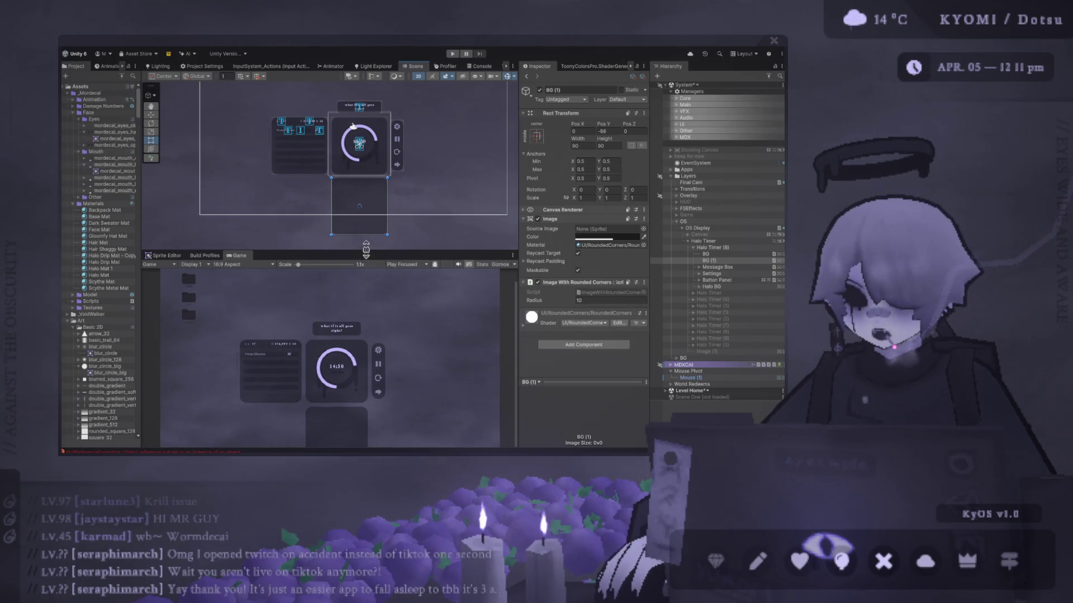
left_click_drag(367, 252, 335, 95)
scroll(321, 112, "down", 1)
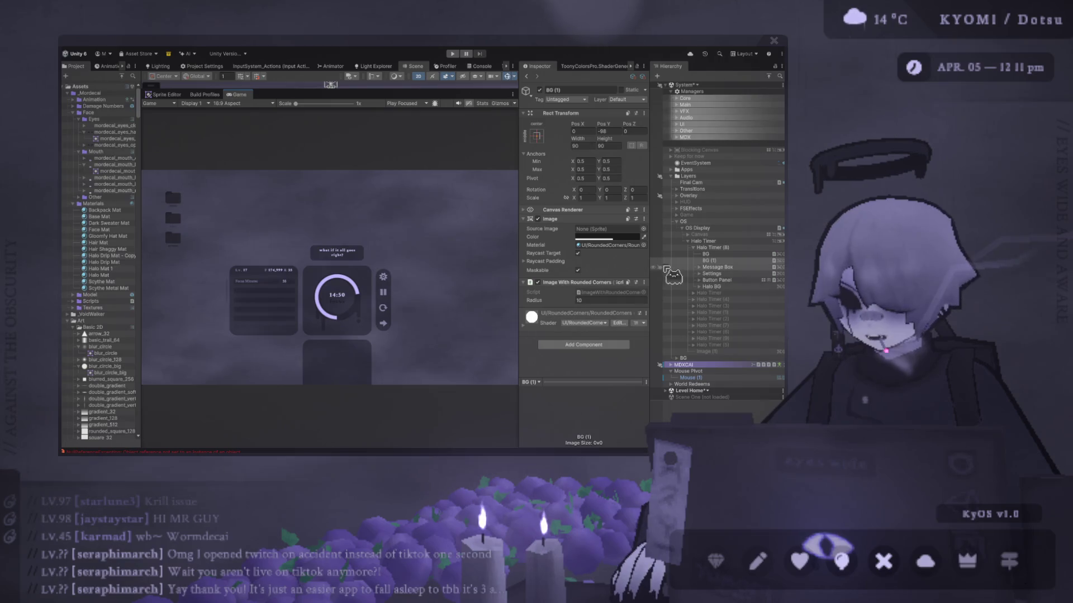
Adjust the Game view scale, then Alt-Tab between the Photoshop mockup and Unity
scroll(392, 306, "up", 1)
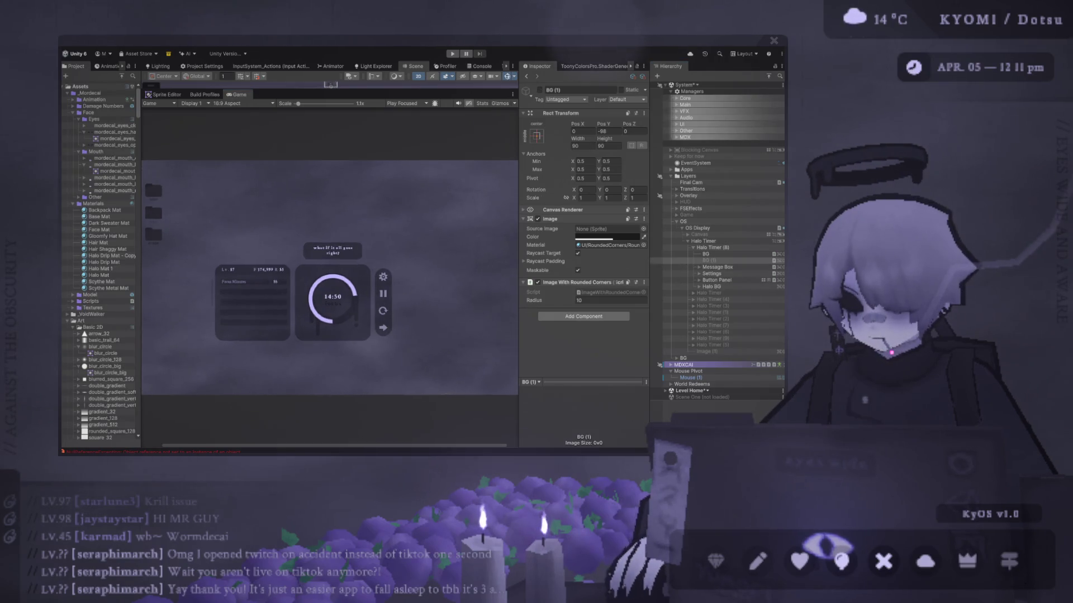
scroll(360, 324, "down", 1)
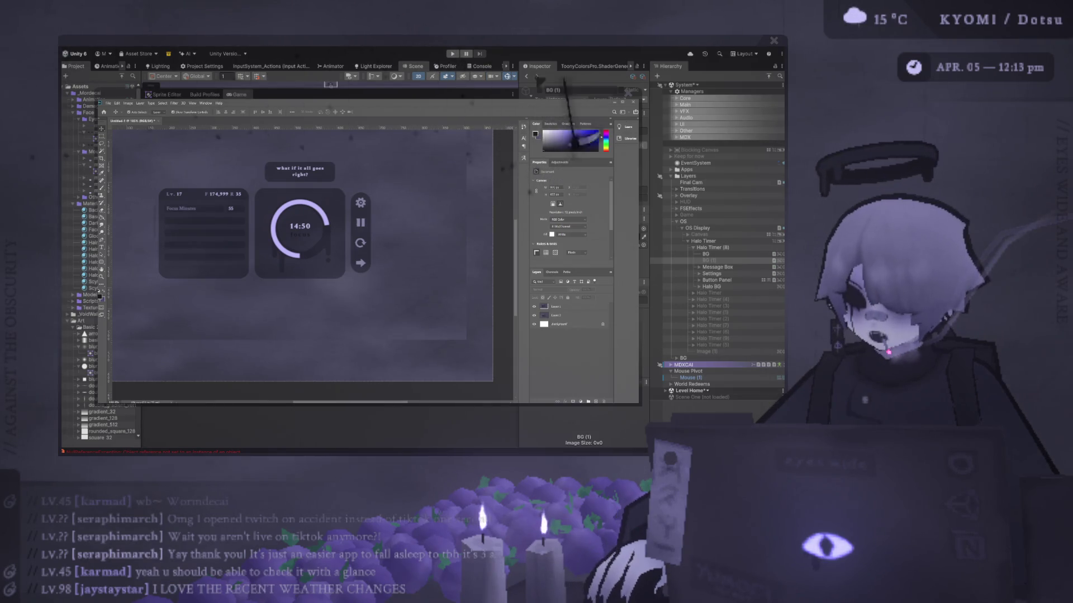
key("alt+Tab")
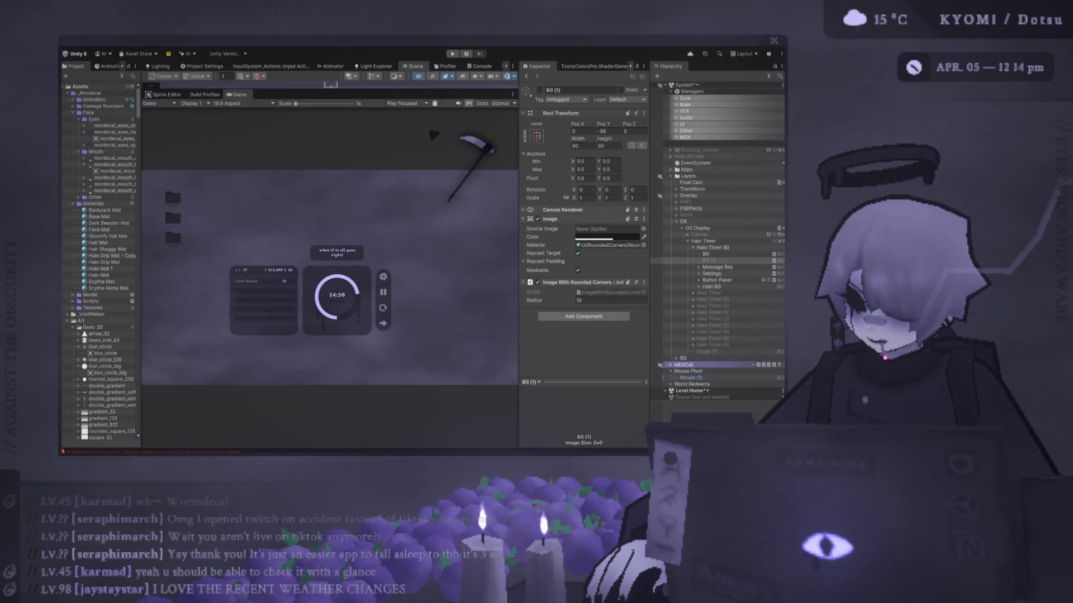
Fit the whole Photoshop mockup canvas with Ctrl+0, then return to the Unity preview
key("alt+Tab")
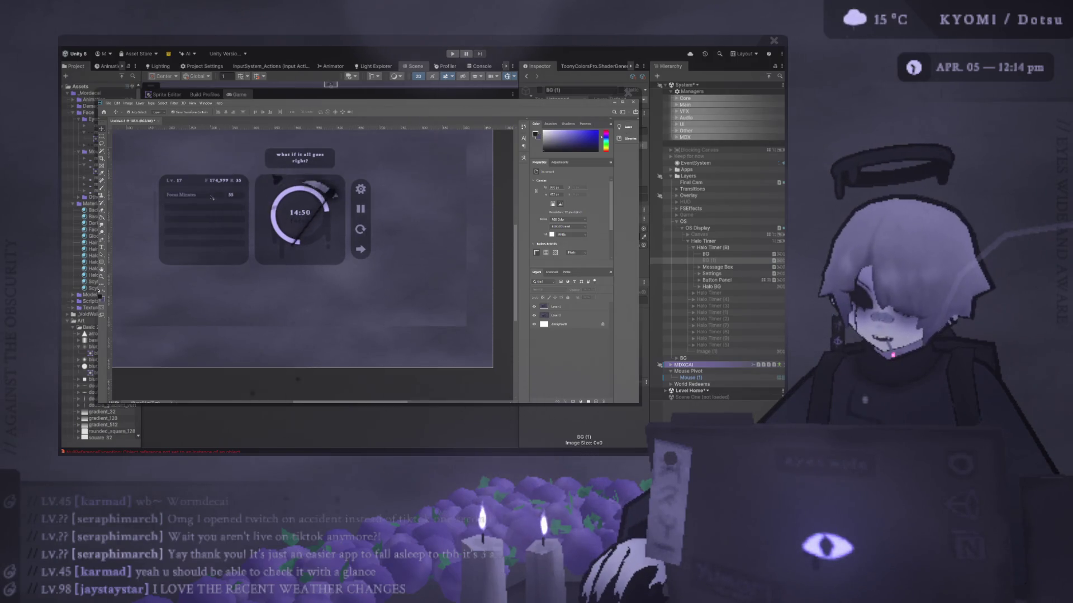
key("ctrl+0")
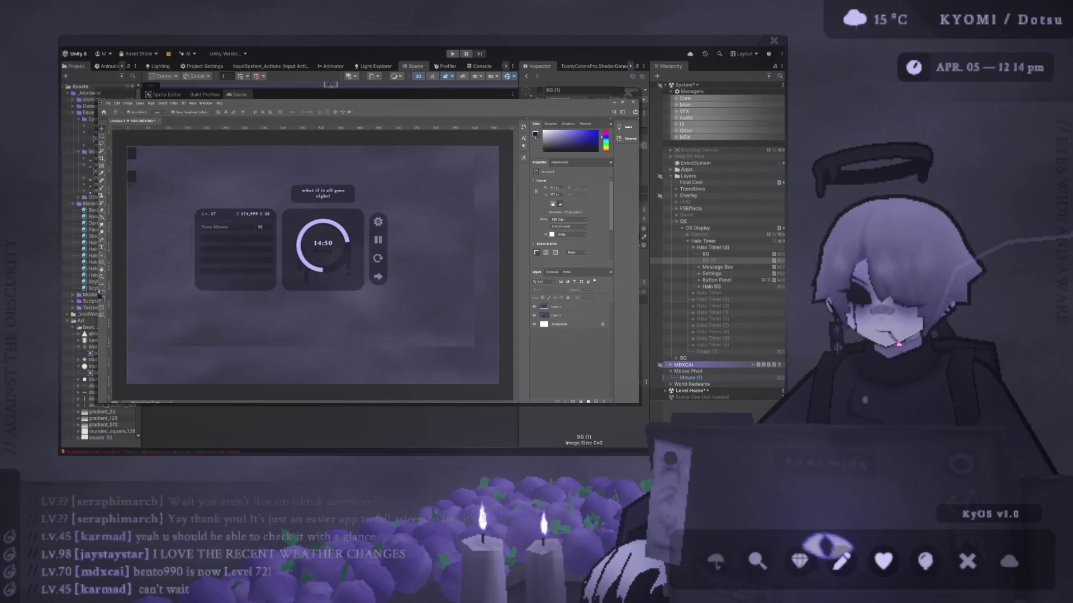
key("alt+Tab")
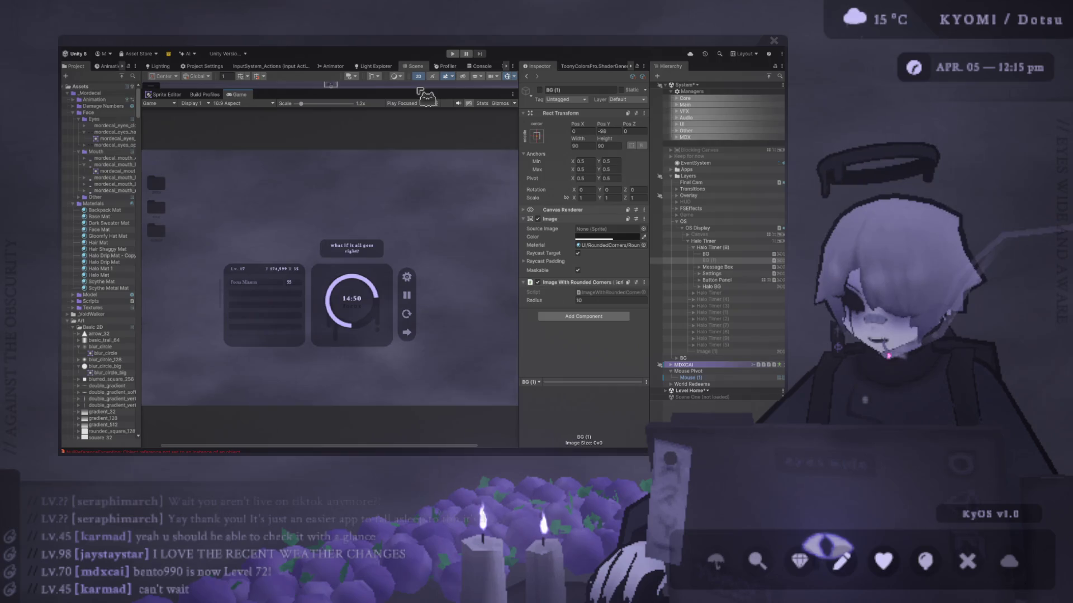
scroll(388, 201, "down", 2)
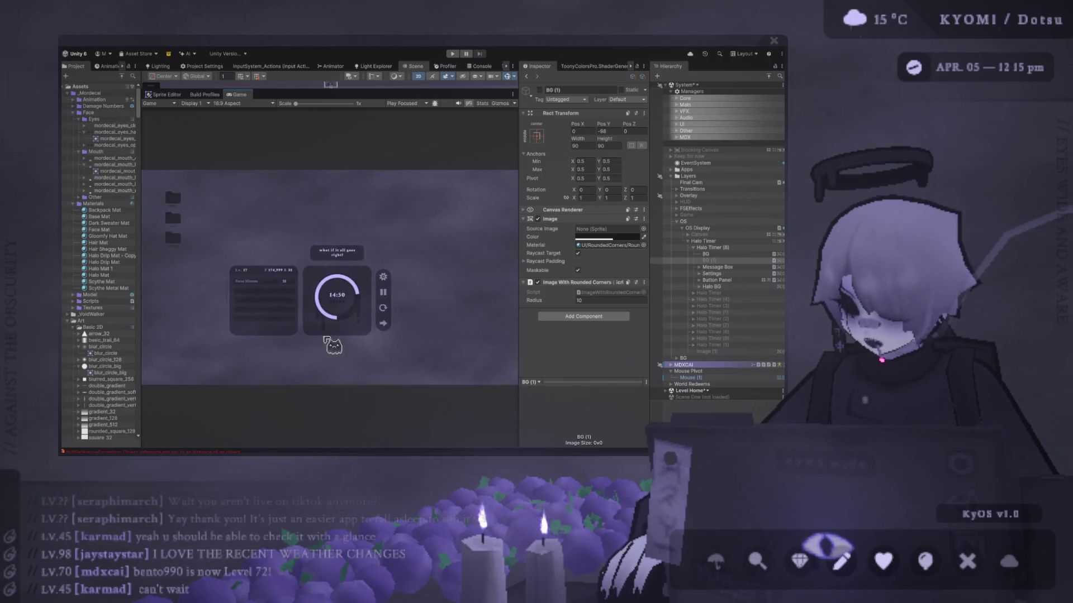
Switch back to the Photoshop timer mockup
key("alt+Tab")
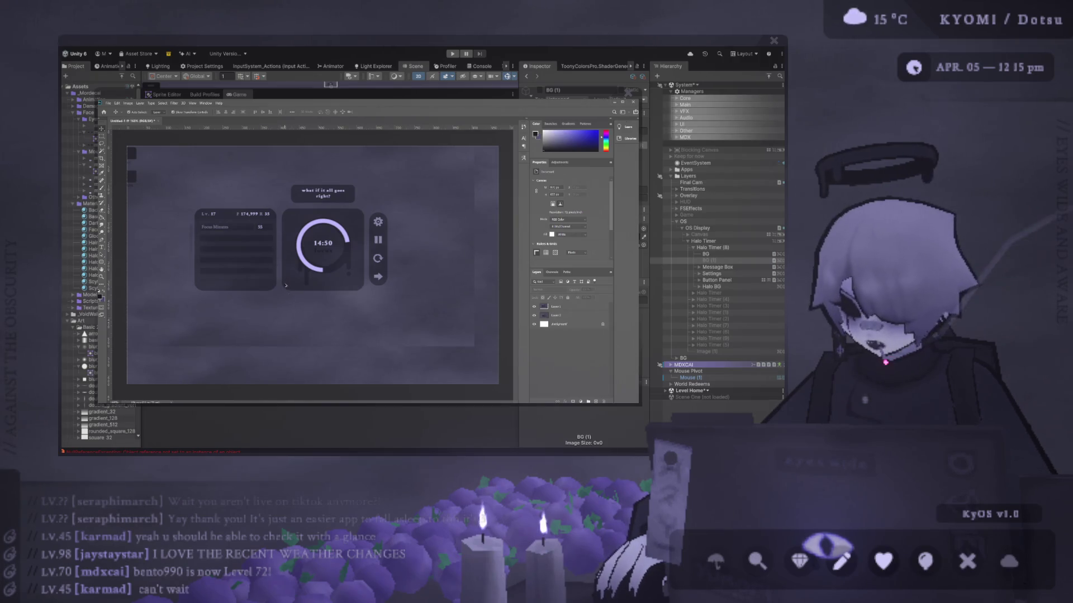
scroll(294, 315, "up", 2)
scroll(295, 313, "down", 2)
scroll(294, 296, "up", 3)
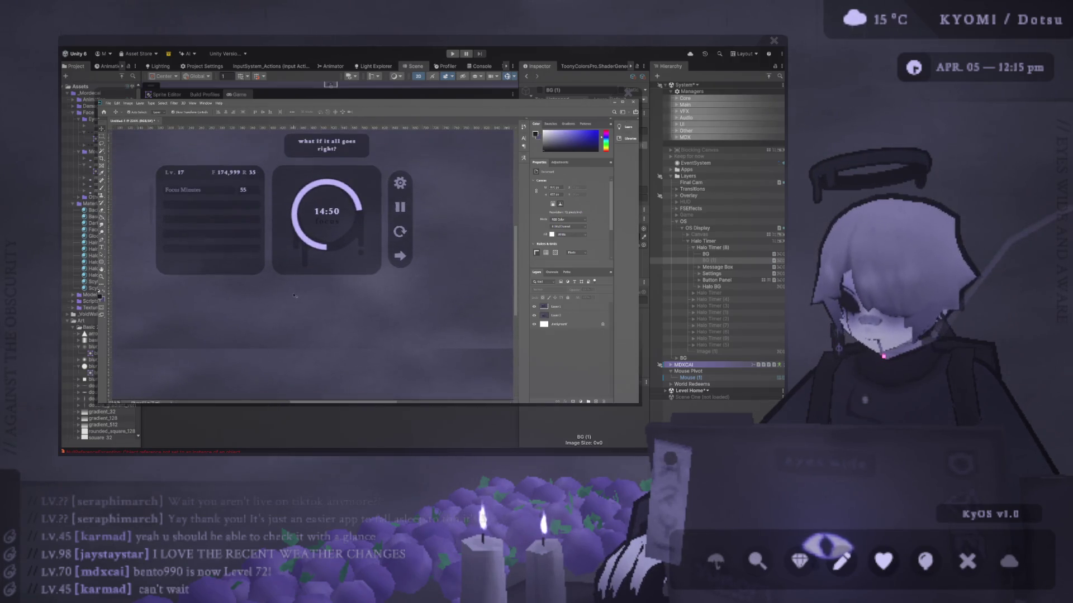
scroll(295, 295, "right", 1)
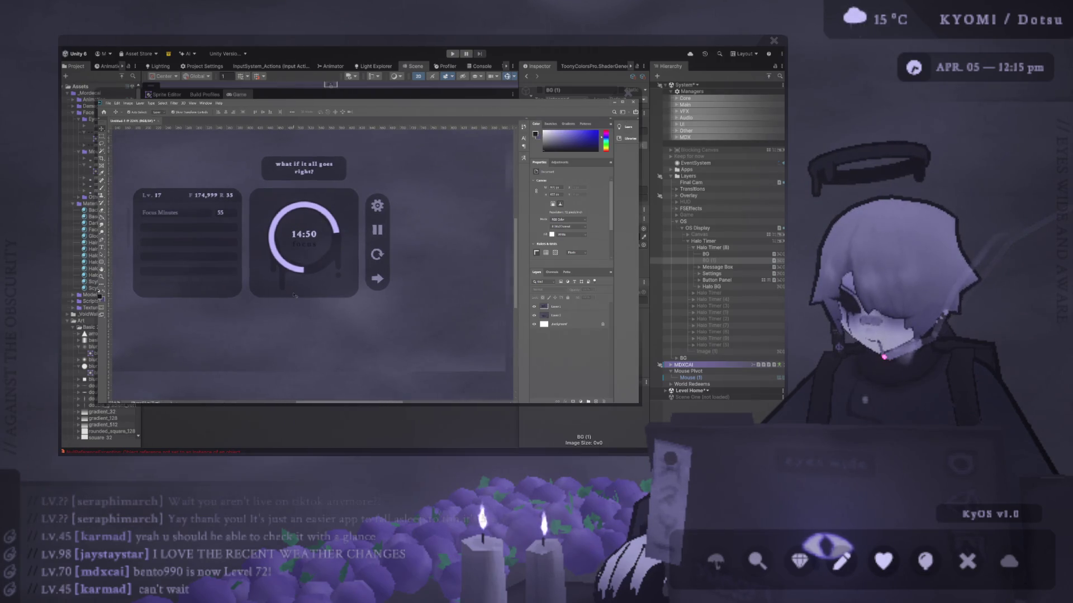
scroll(295, 296, "up", 1)
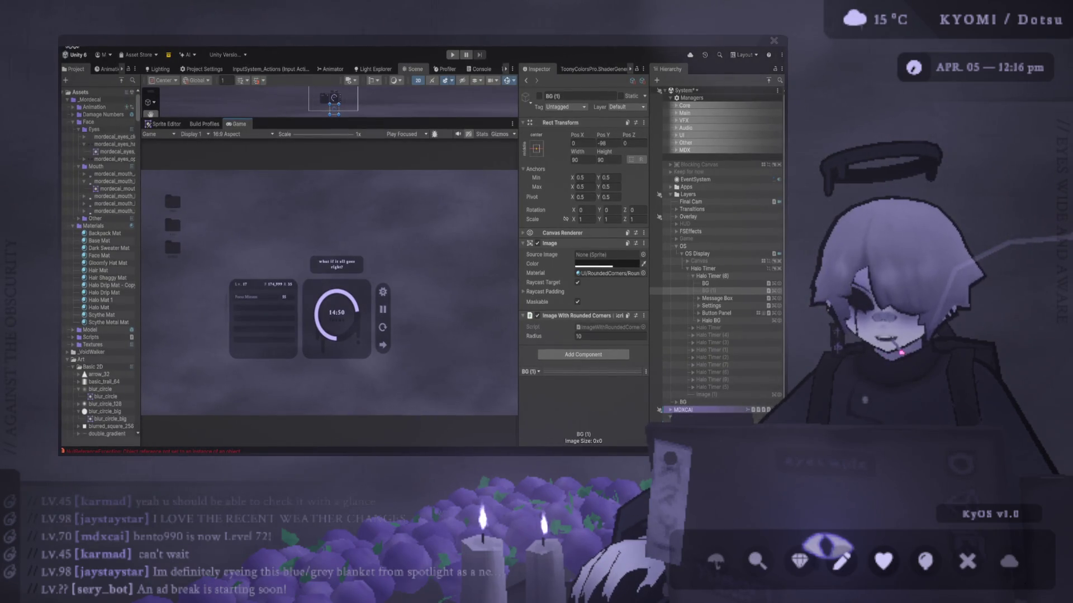
Close the Photoshop window covering the Unity editor
left_click(620, 104)
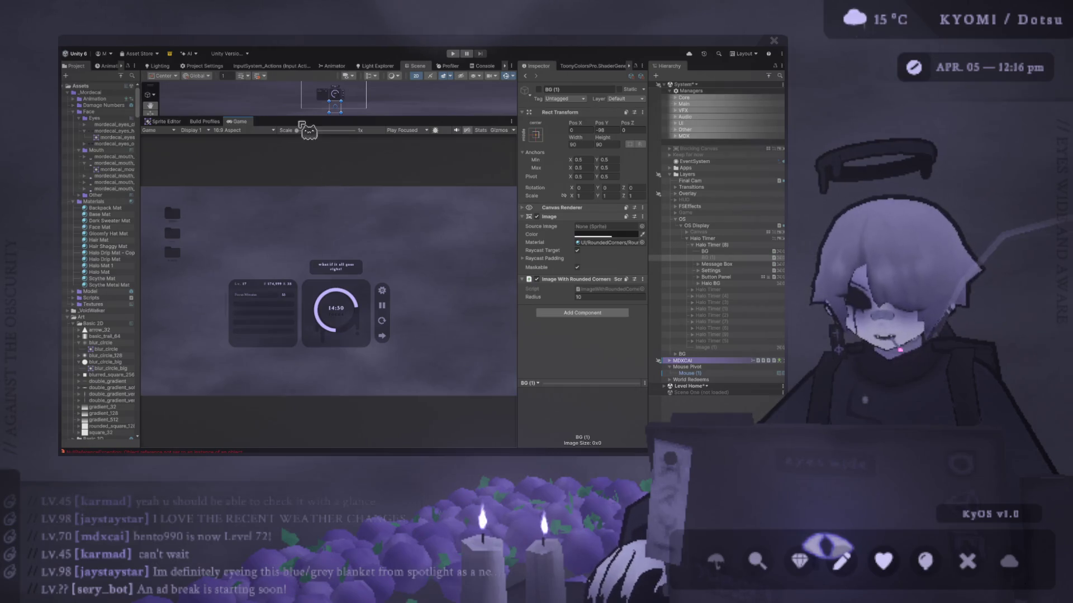
Scale the Game preview to 1.3x and bring the Photoshop mockup forward
left_click_drag(297, 129, 308, 130)
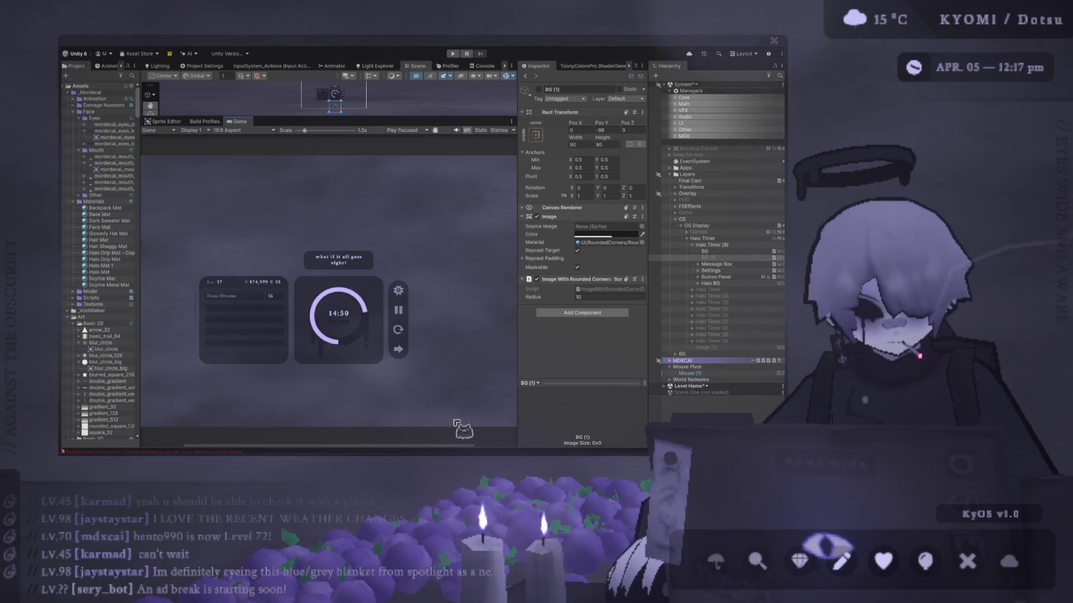
key("alt+Tab")
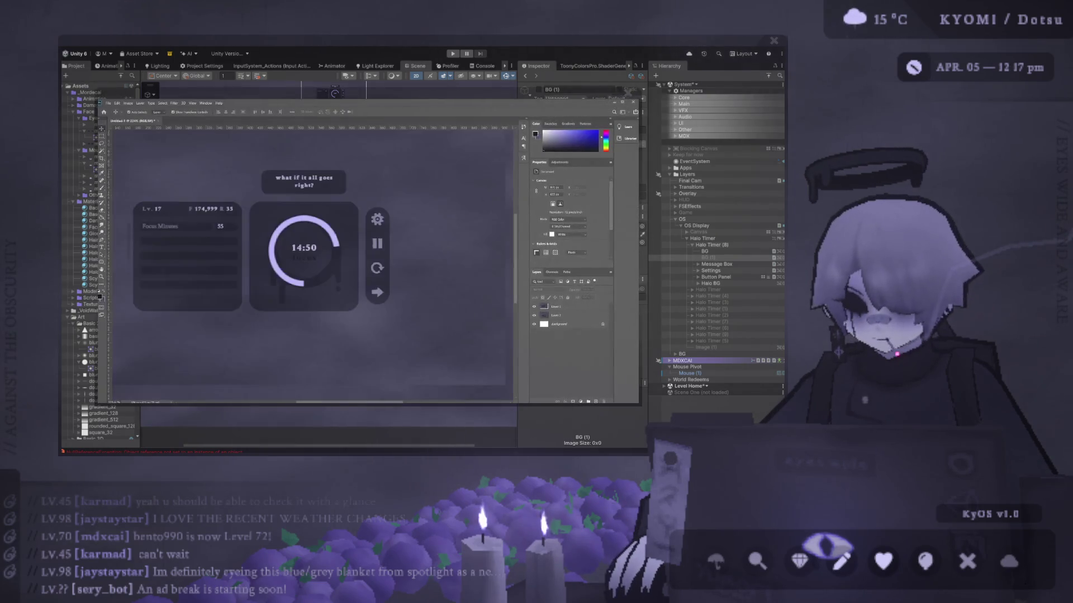
Fit the mockup canvas in view and add a new empty layer
key("ctrl+0")
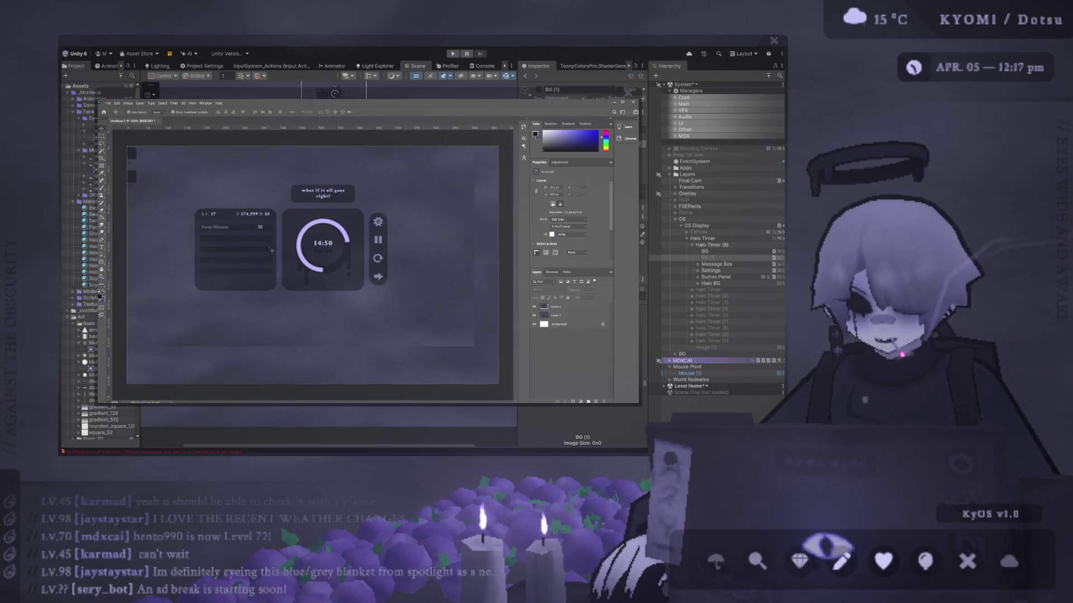
key("ctrl+shift+alt+n")
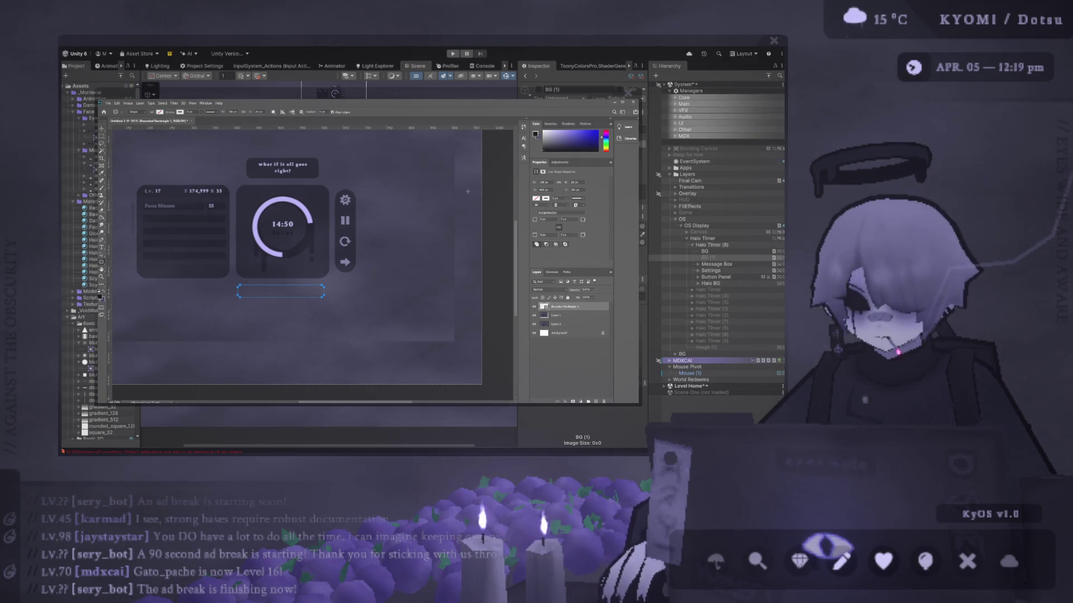
Fill the rounded bar with dark colour and make it semi-transparent
key("alt+BackSpace")
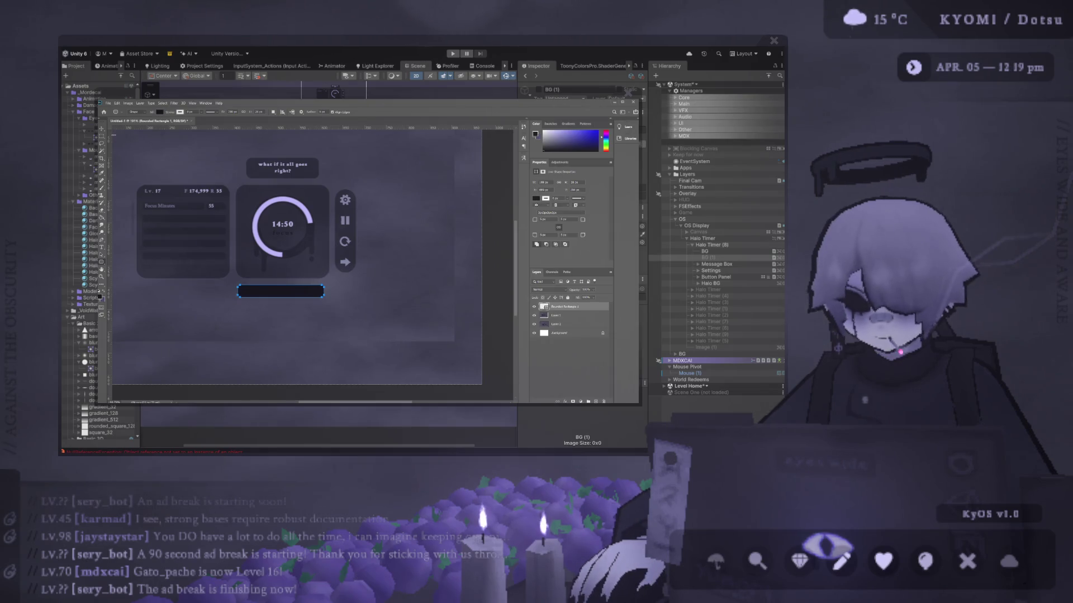
left_click(101, 136)
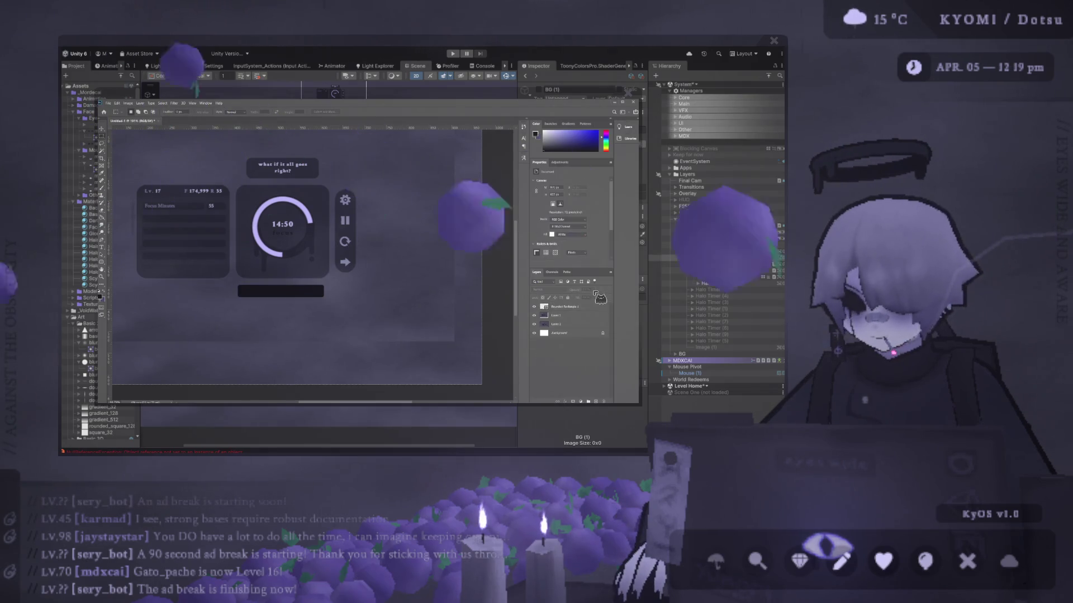
left_click(589, 301)
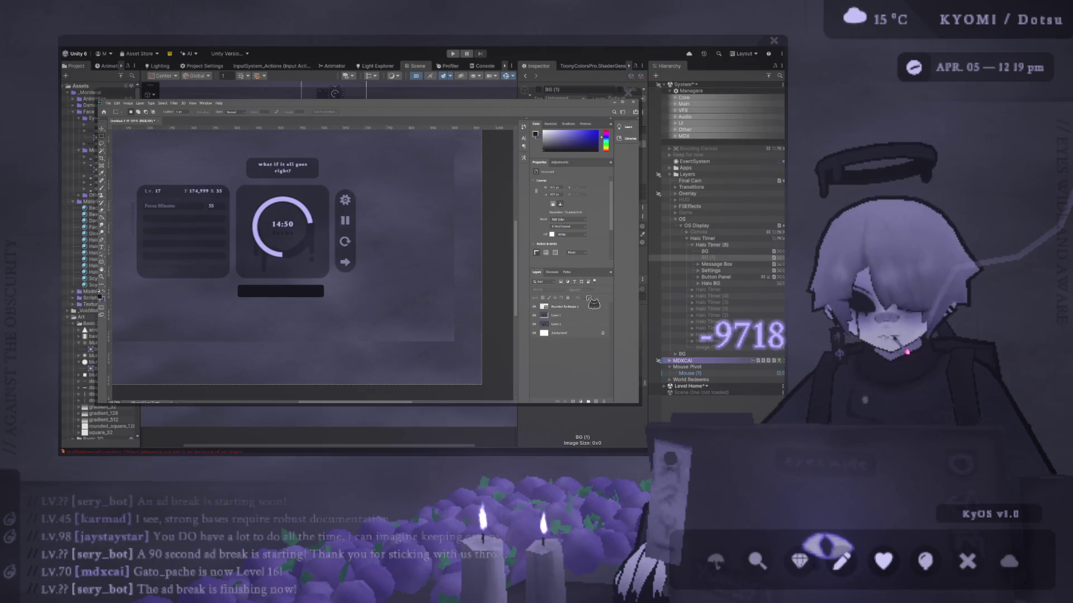
left_click(578, 306)
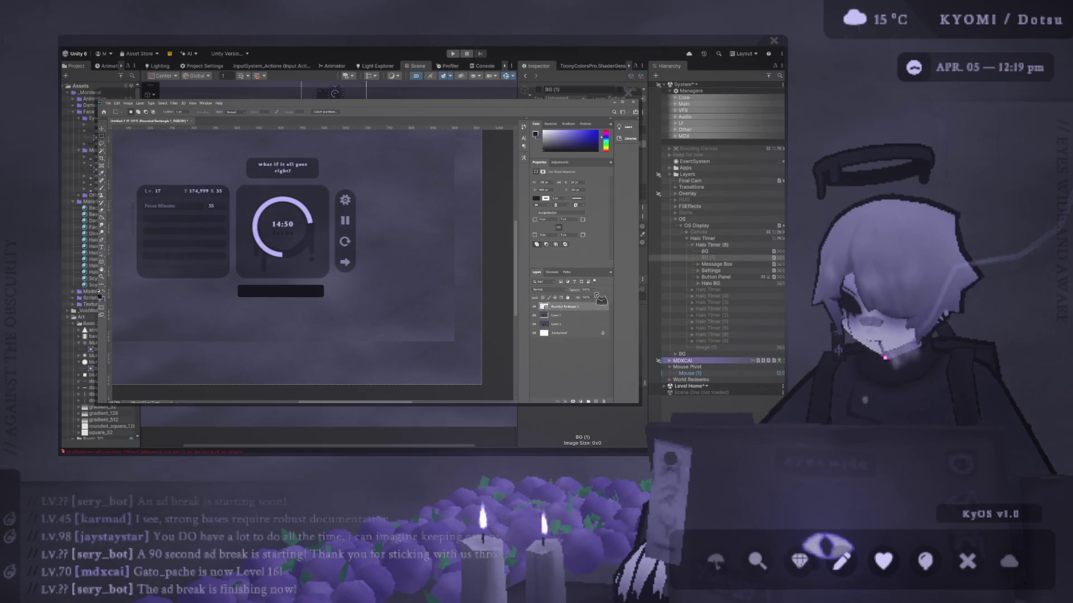
left_click_drag(587, 297, 594, 304)
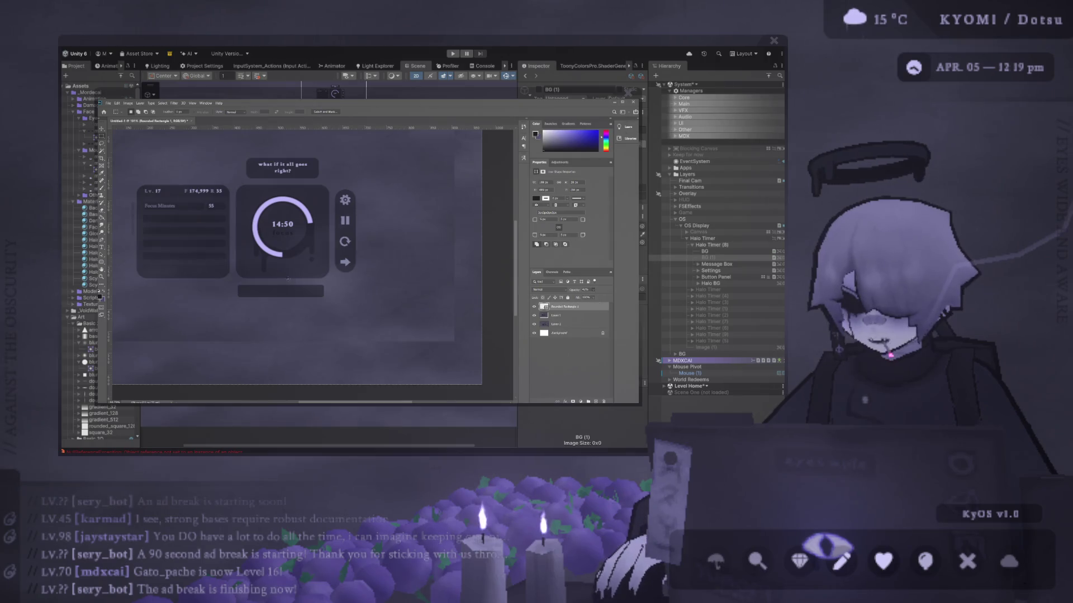
key("ctrl+plus")
key("ctrl+plus")
key("ctrl+plus")
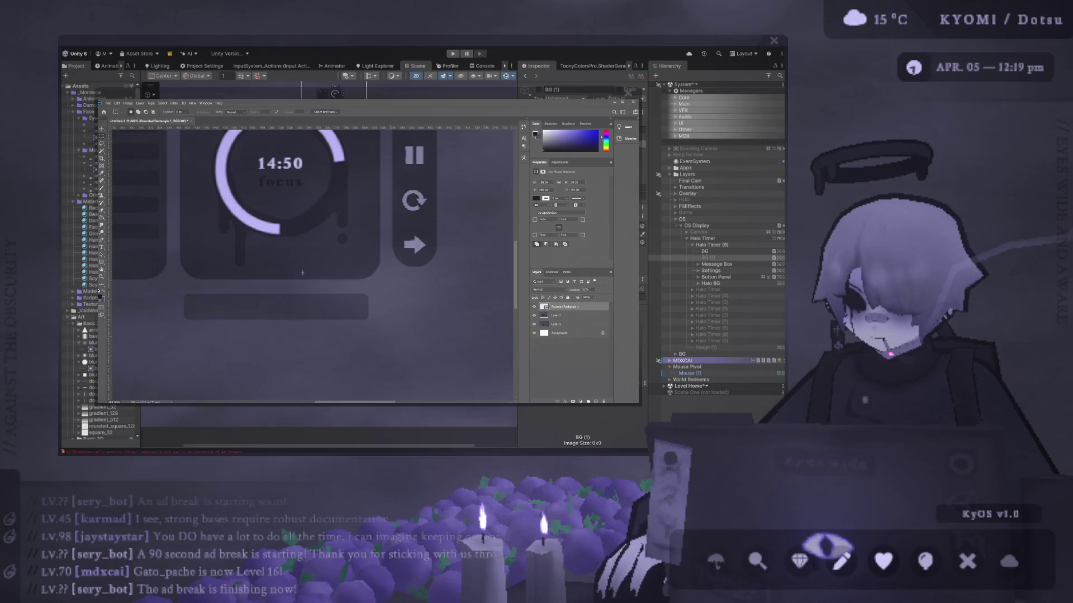
Nudge the bar slightly up and right, checking its size with Free Transform
key("v")
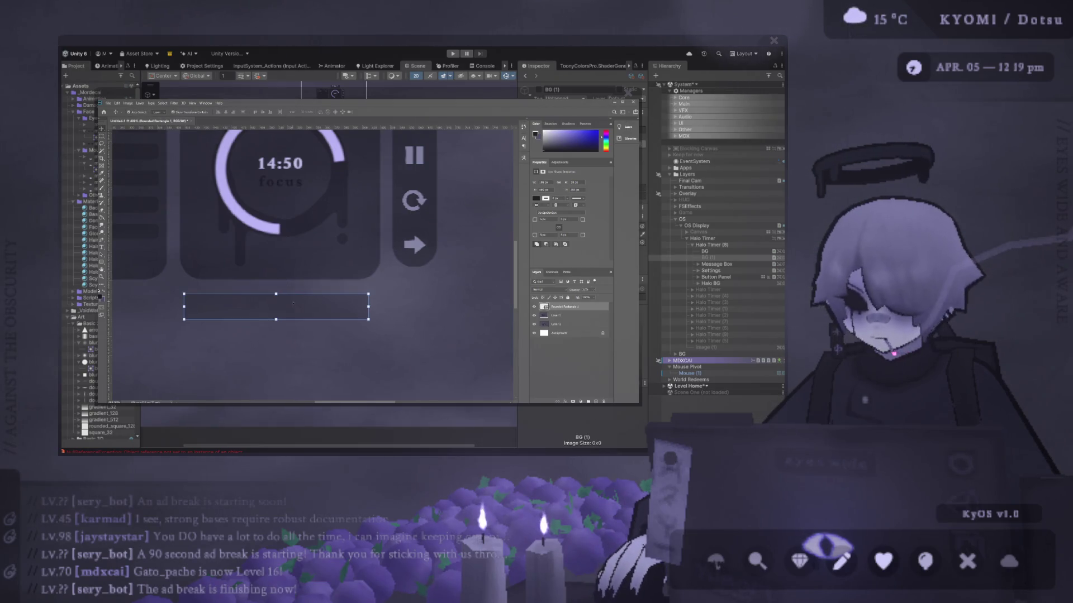
left_click_drag(294, 304, 297, 297)
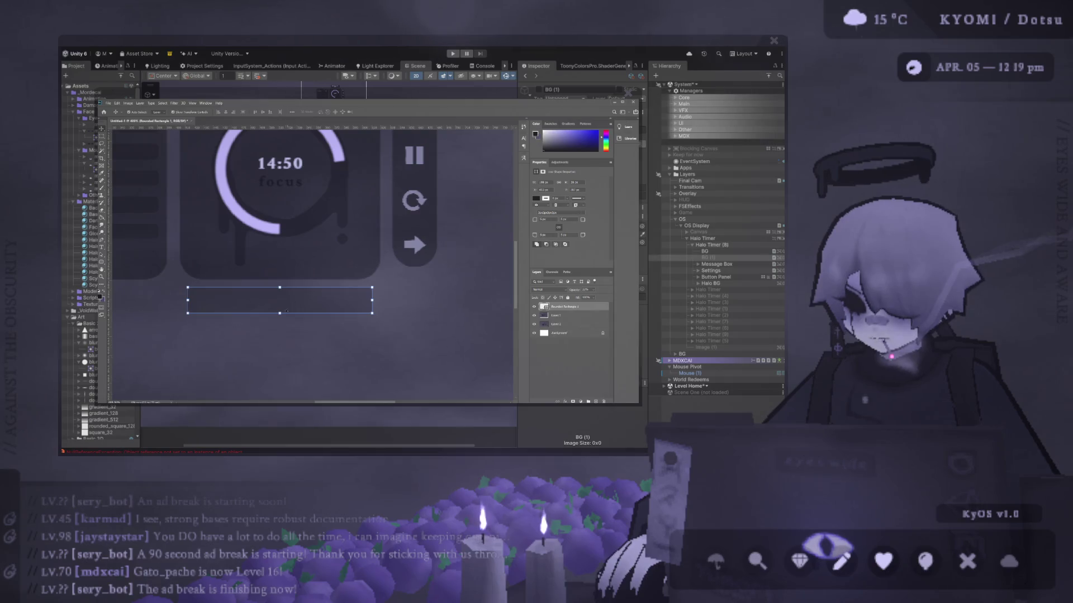
key("ctrl+t")
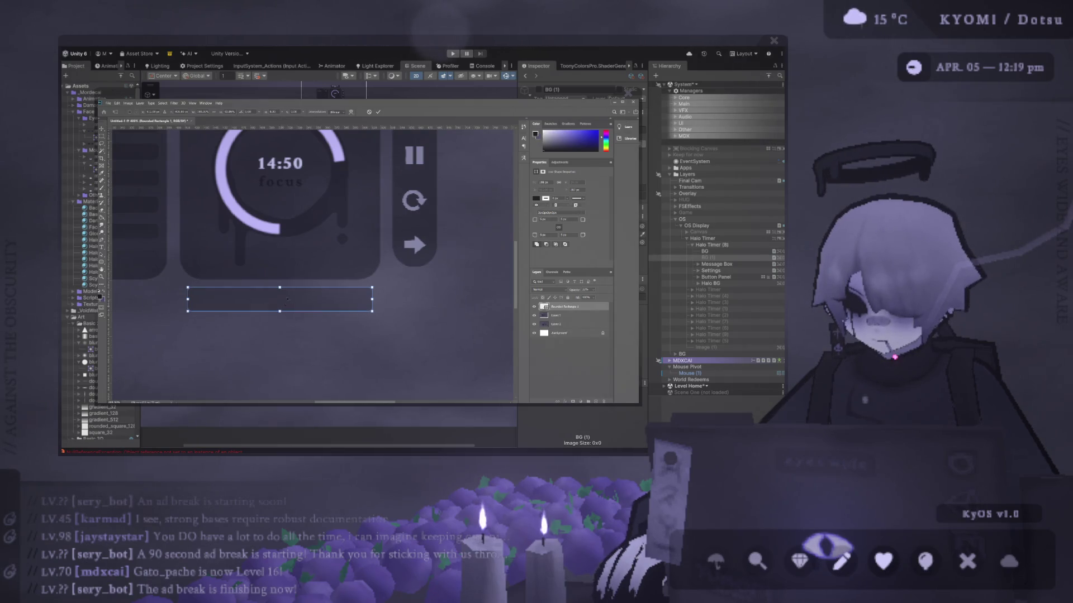
scroll(314, 228, "down", 1)
scroll(314, 228, "down", 5)
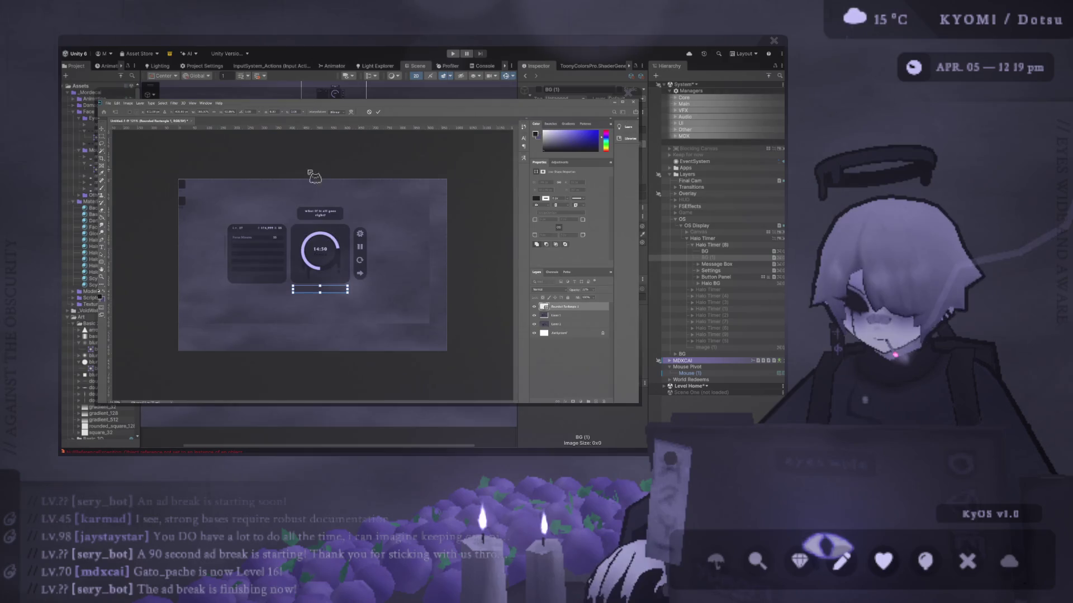
scroll(313, 265, "up", 2)
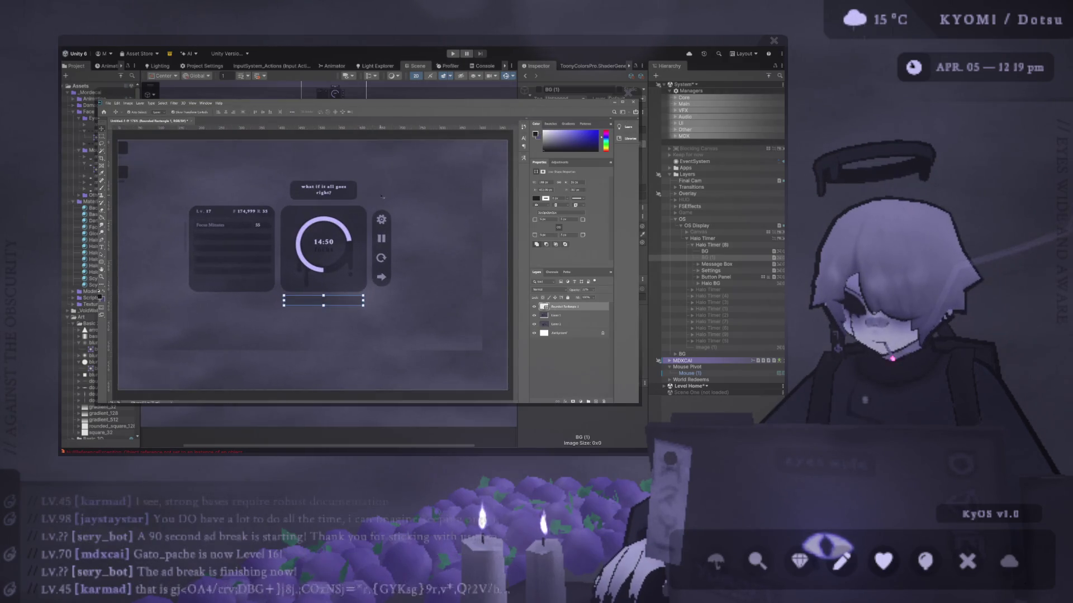
Commit the transform and paint out the stats panel in background colour on Layer 1
left_click(559, 315)
key("m")
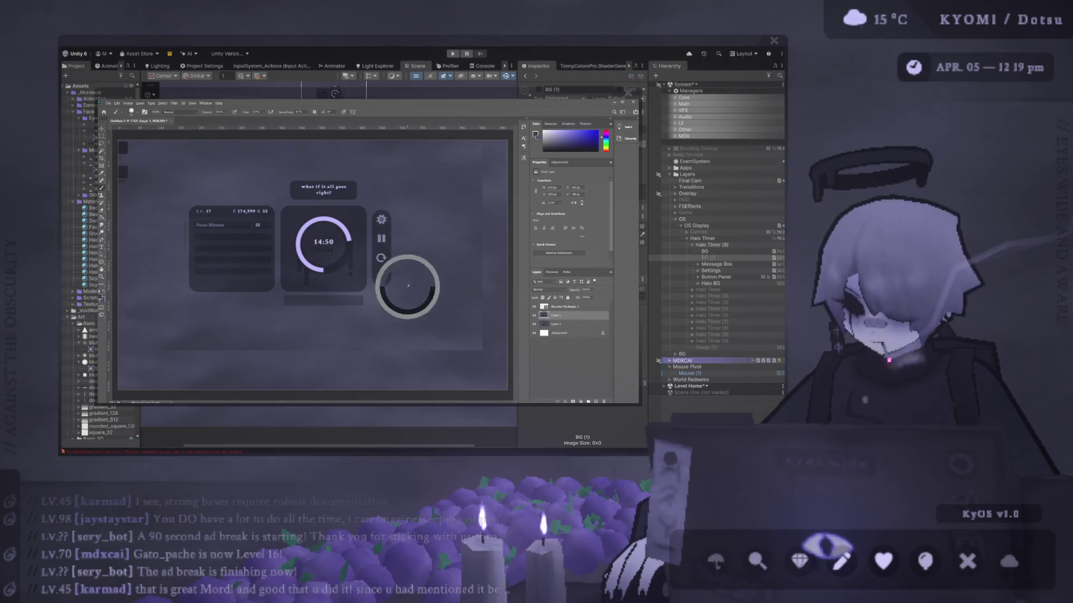
left_click(192, 205)
key("ctrl+z")
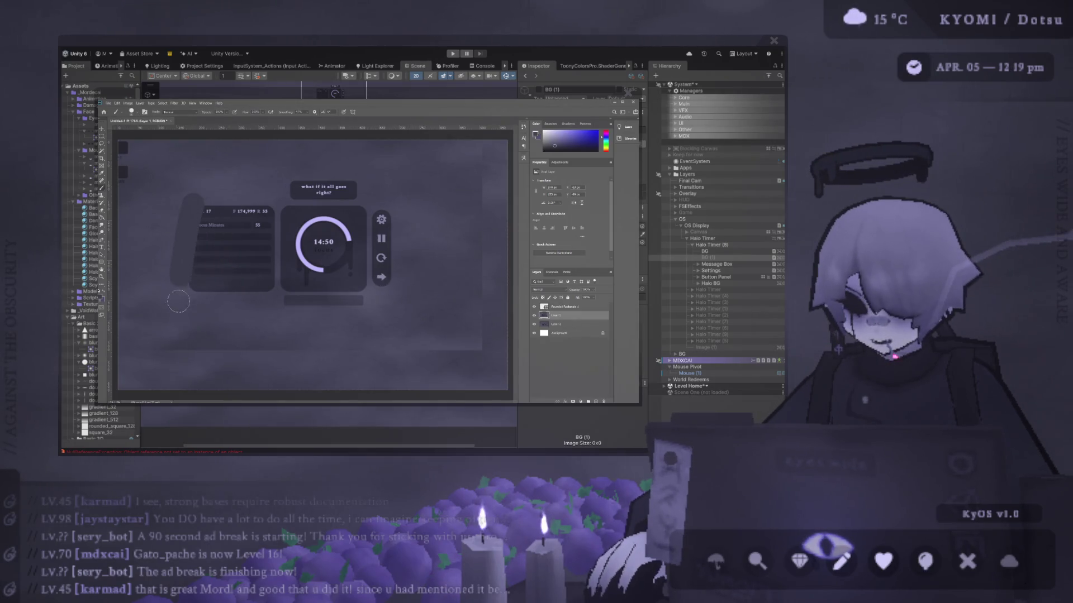
key("ctrl+z")
left_click_drag(188, 309, 215, 187)
mouse_move(208, 285)
left_mouse_down()
mouse_move(243, 193)
mouse_move(227, 246)
left_mouse_up()
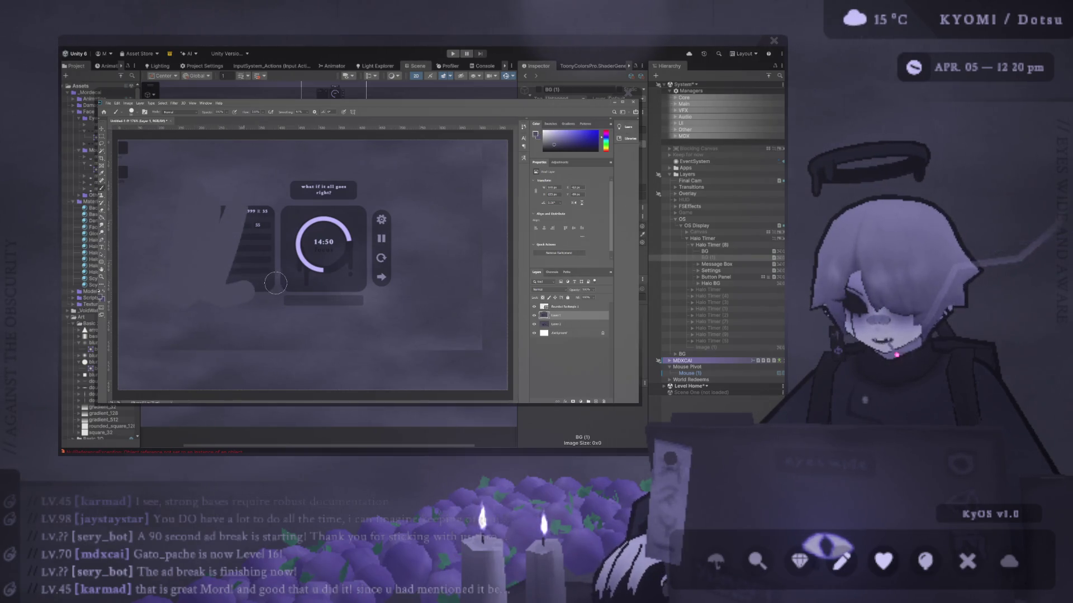
key("bracketright")
key("bracketright")
key("bracketright")
mouse_move(253, 282)
left_mouse_down()
mouse_move(263, 218)
mouse_move(246, 268)
mouse_move(218, 215)
mouse_move(263, 223)
mouse_move(256, 279)
mouse_move(251, 246)
left_mouse_up()
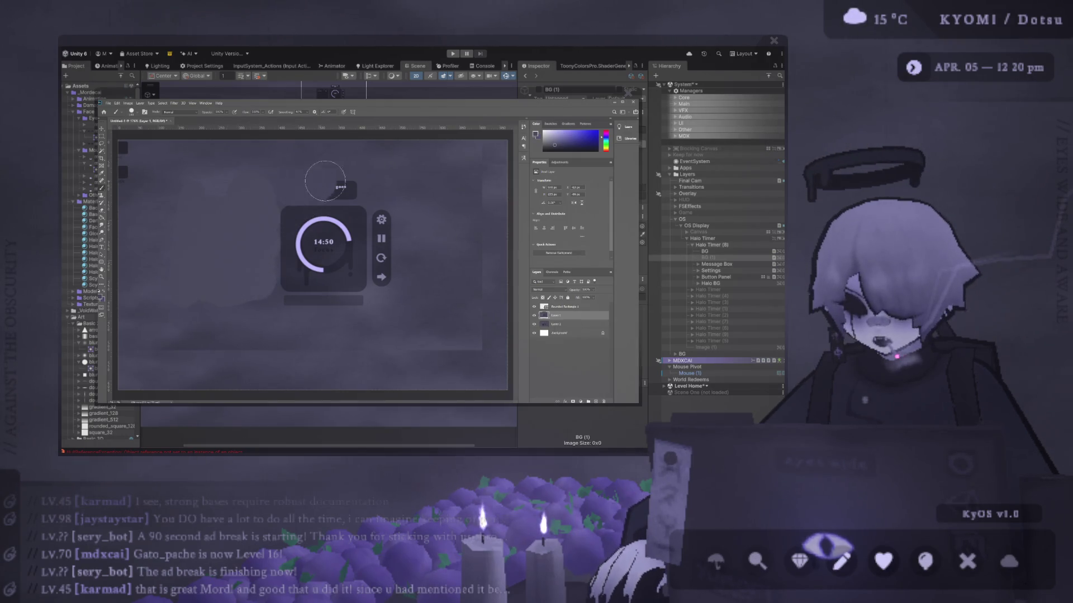
Paint over the gear and pause buttons and touch up left of the timer card
key("ctrl+minus")
key("ctrl+minus")
key("ctrl+minus")
key("ctrl+plus")
key("ctrl+plus")
key("ctrl+plus")
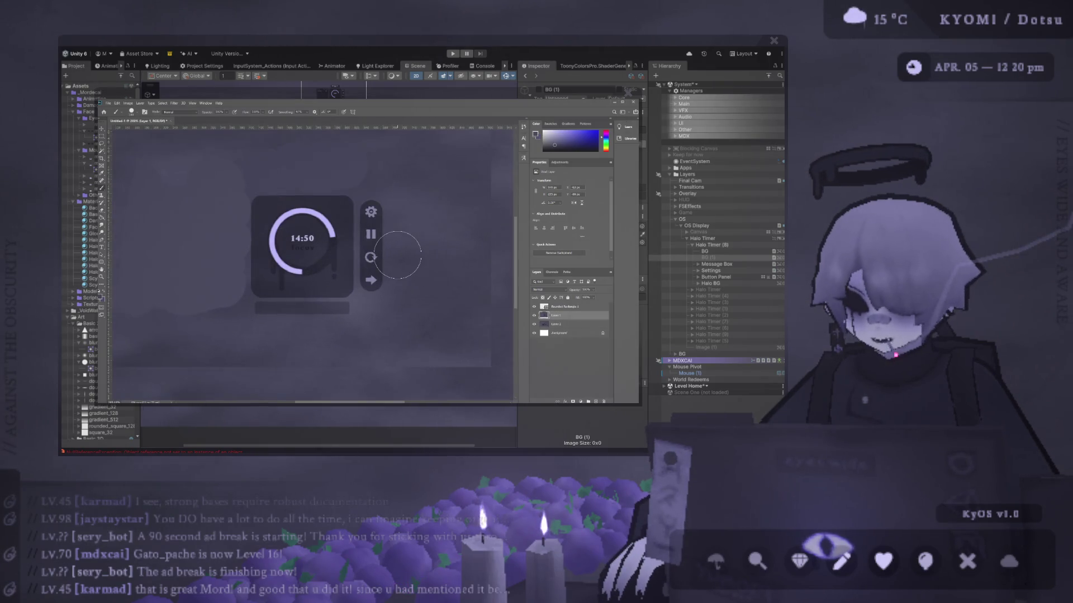
mouse_move(380, 202)
left_mouse_down()
mouse_move(376, 274)
mouse_move(400, 212)
left_mouse_up()
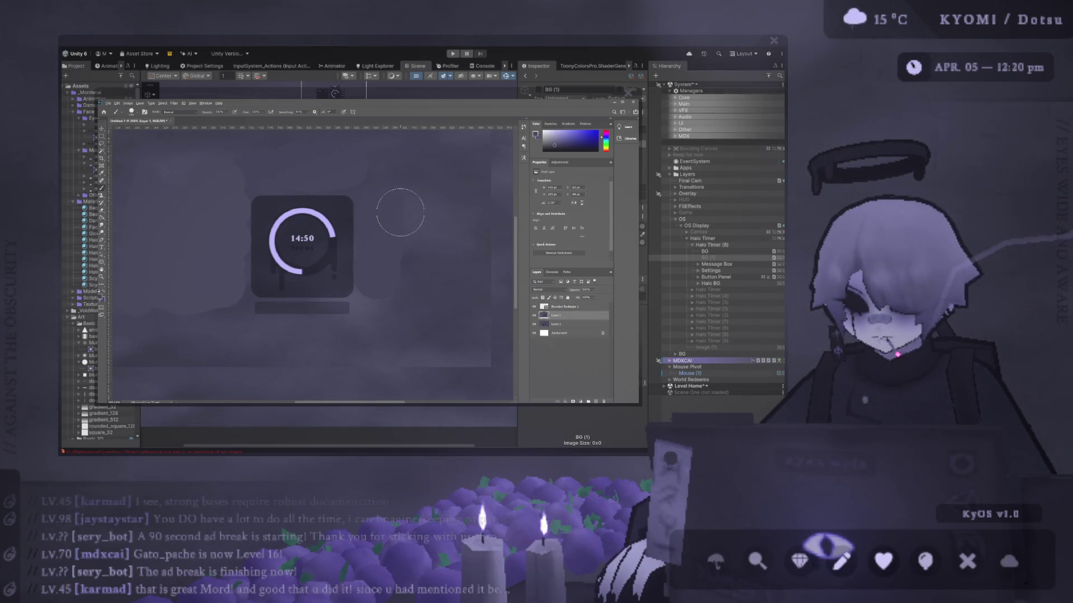
scroll(391, 252, "down", 2)
scroll(391, 251, "up", 1)
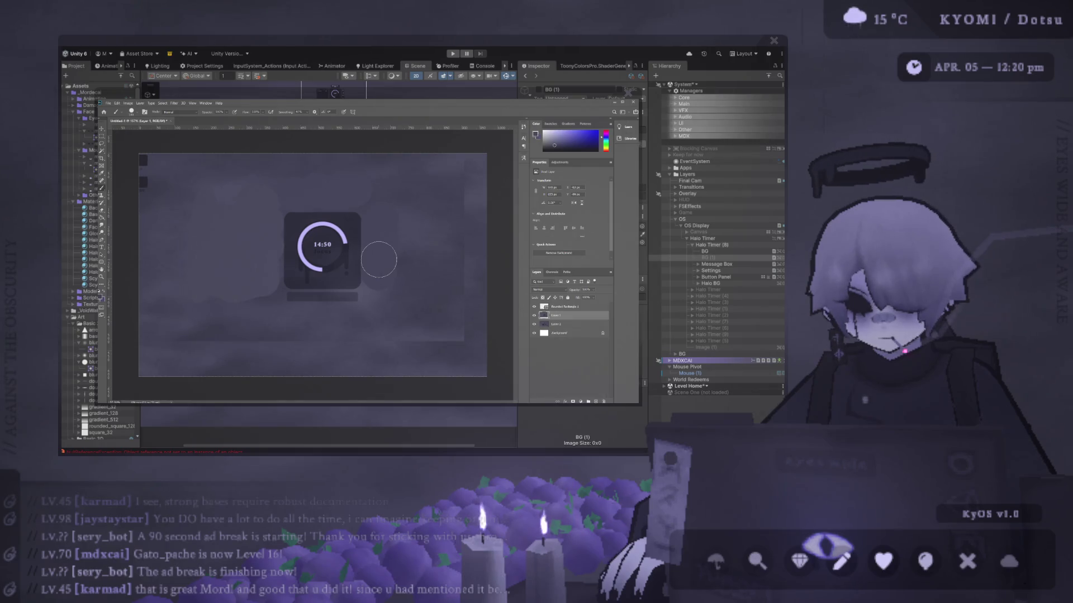
scroll(386, 260, "up", 1)
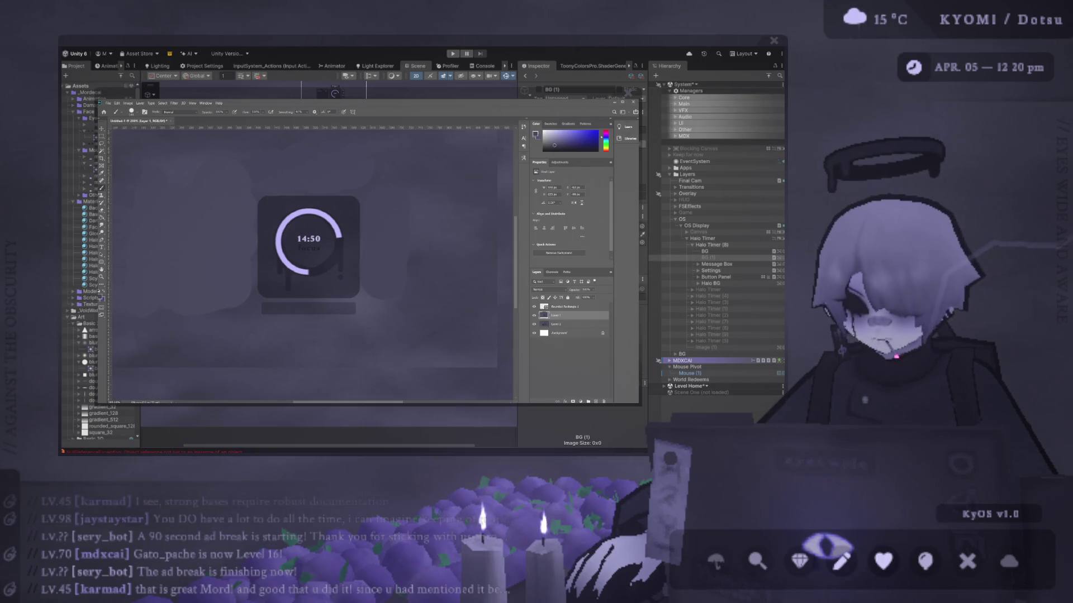
left_click(183, 286)
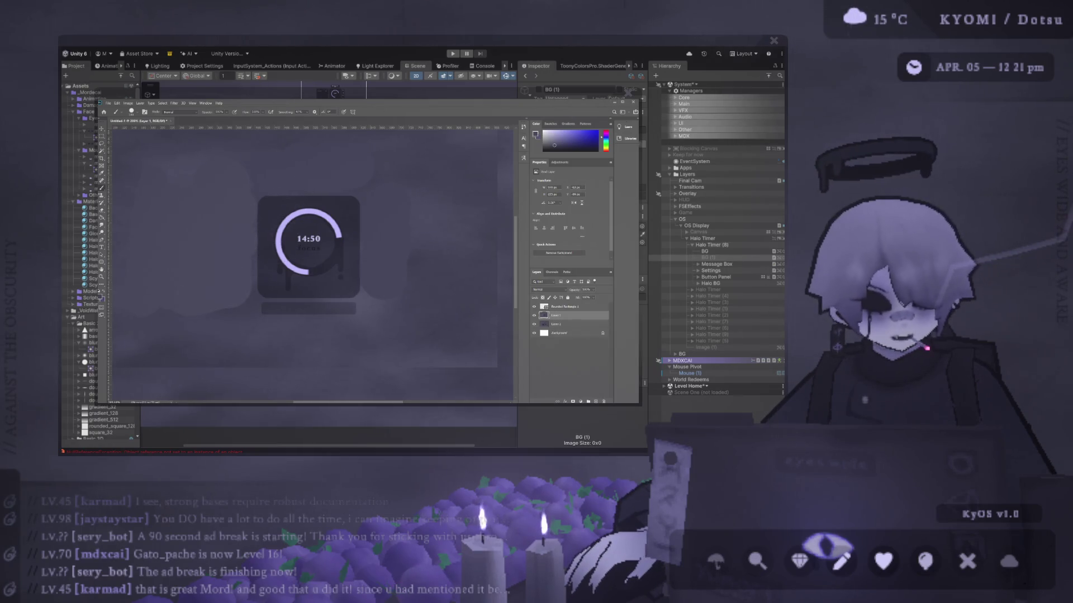
scroll(288, 338, "up", 2)
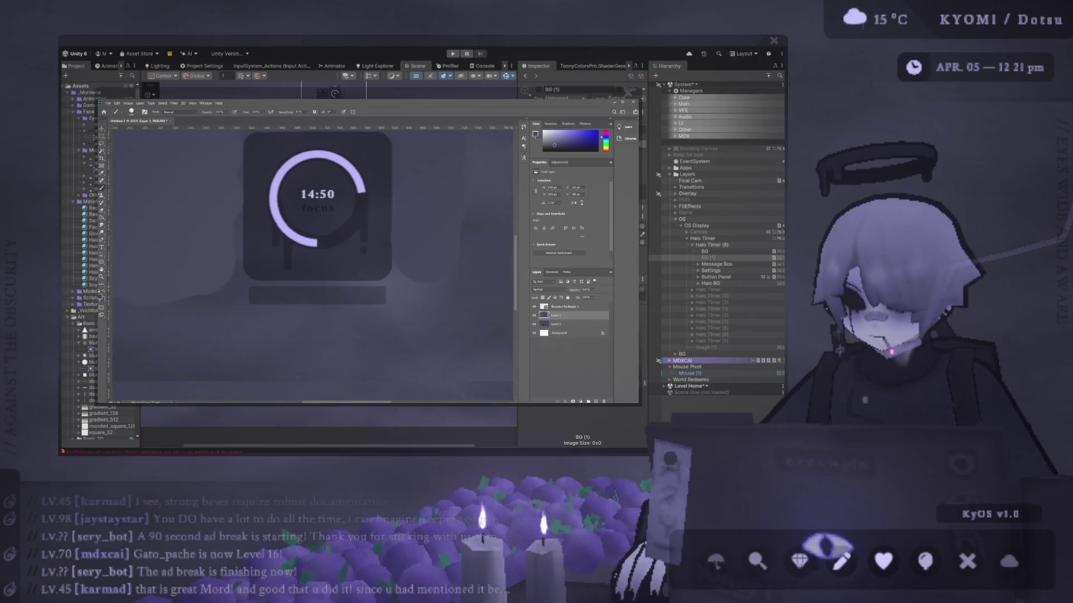
Change the Rounded Rectangle 1 bar's corner radius from 5 px to 7 px
left_click(584, 306)
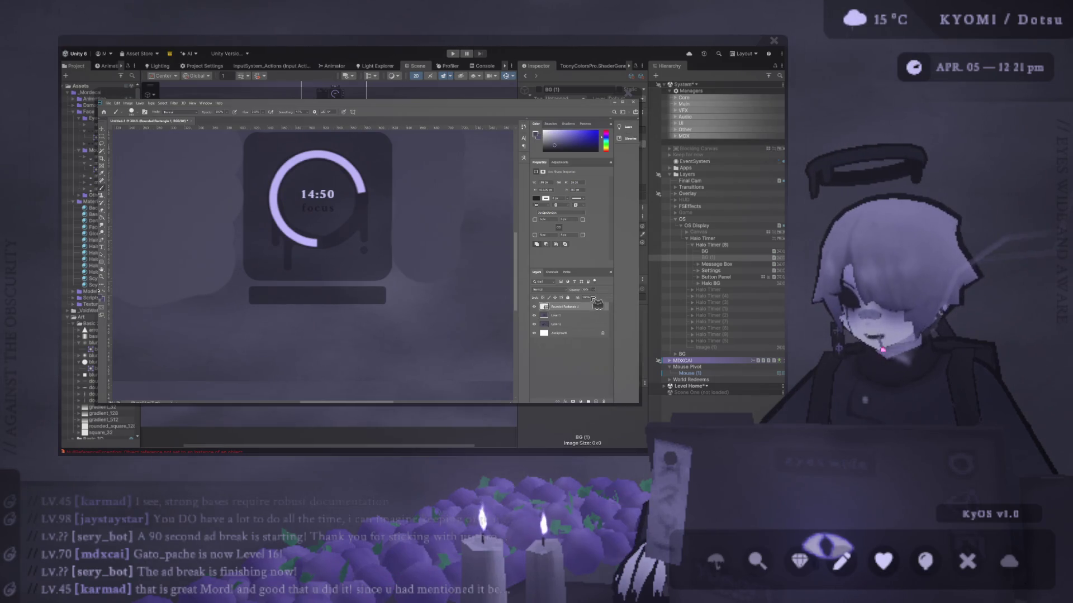
scroll(405, 259, "down", 2)
scroll(405, 260, "up", 3)
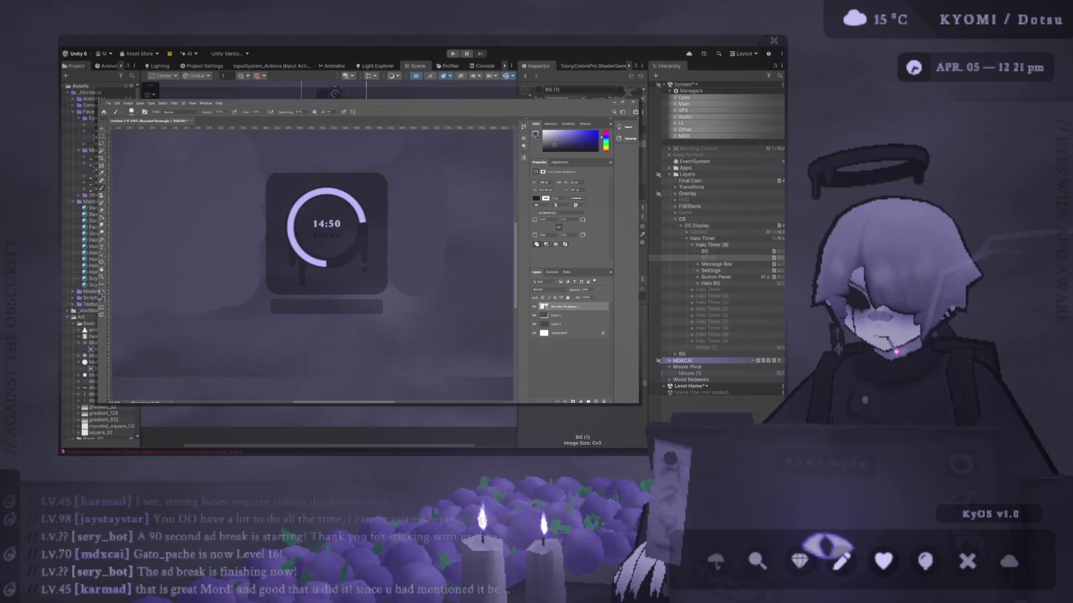
left_click(543, 220)
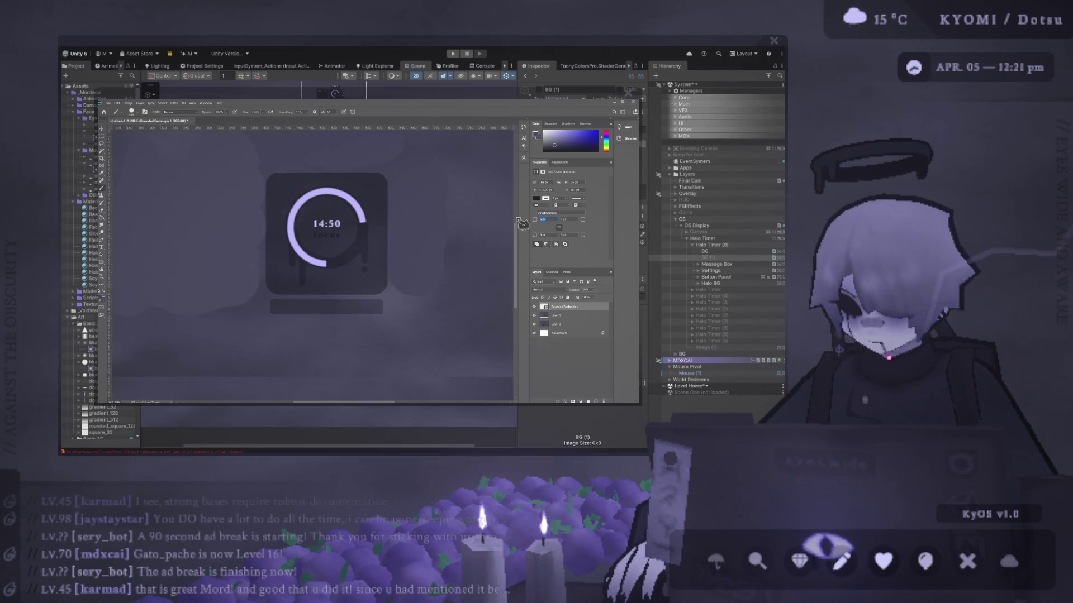
type("7")
key("Tab")
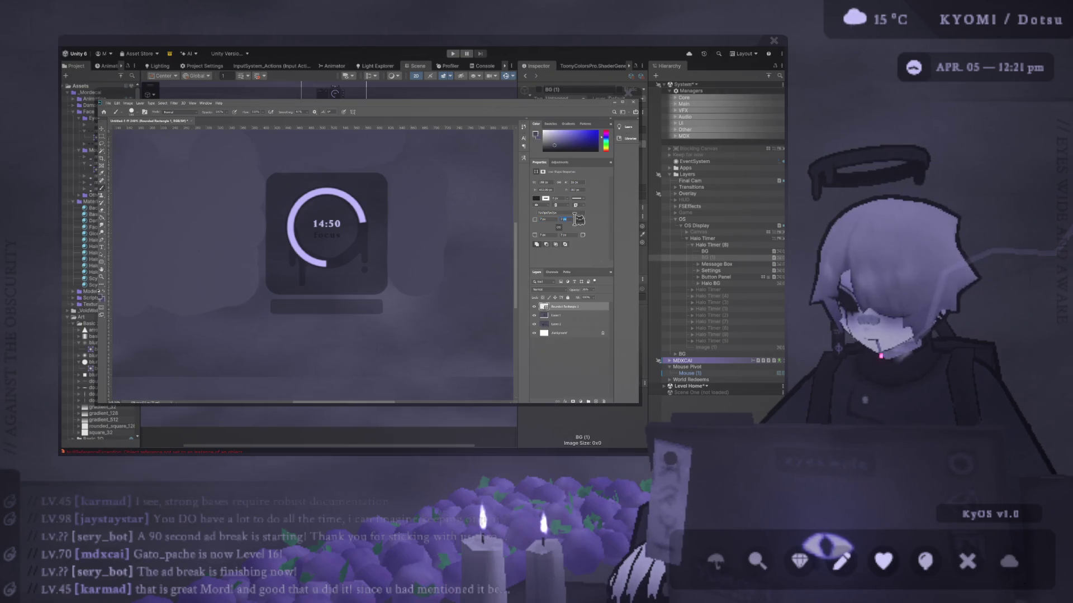
key("ctrl+minus")
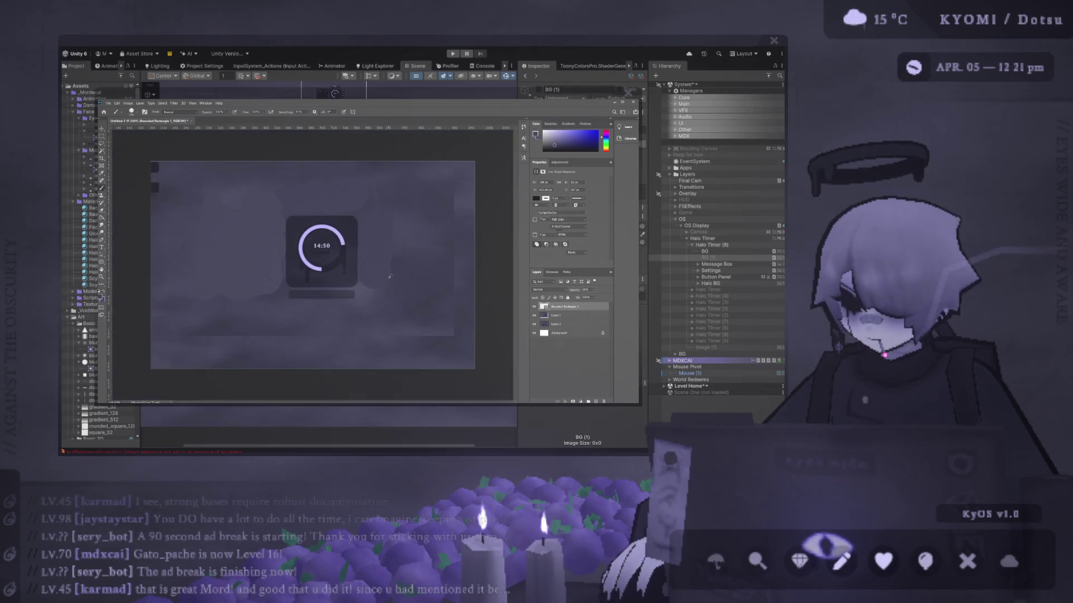
key("ctrl+plus")
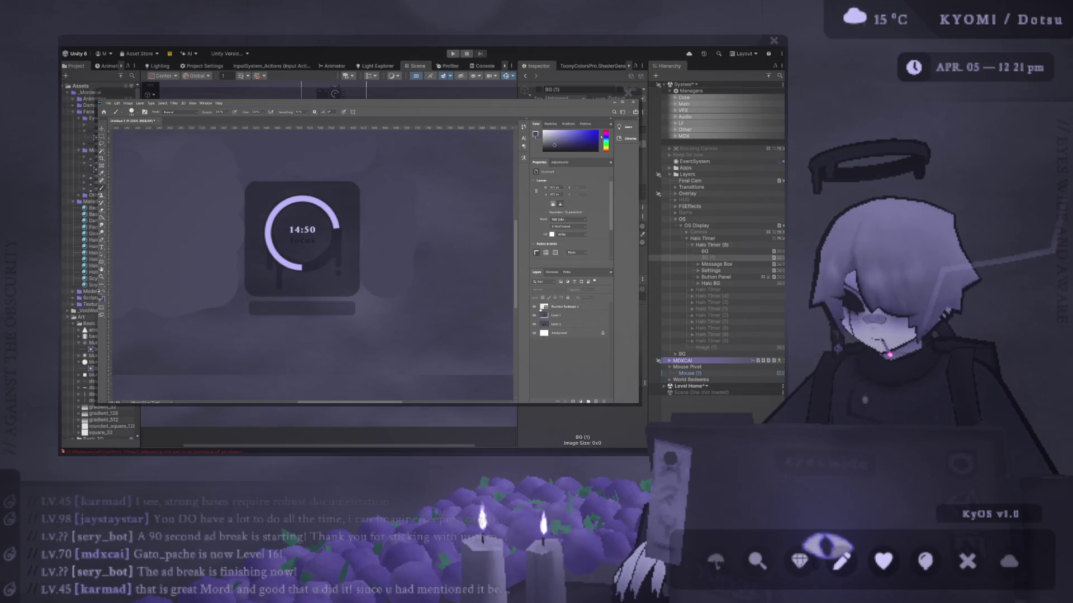
Toggle the full mockup and bar layers' visibility to compare them with the timer card
left_click(534, 307)
left_click(534, 306)
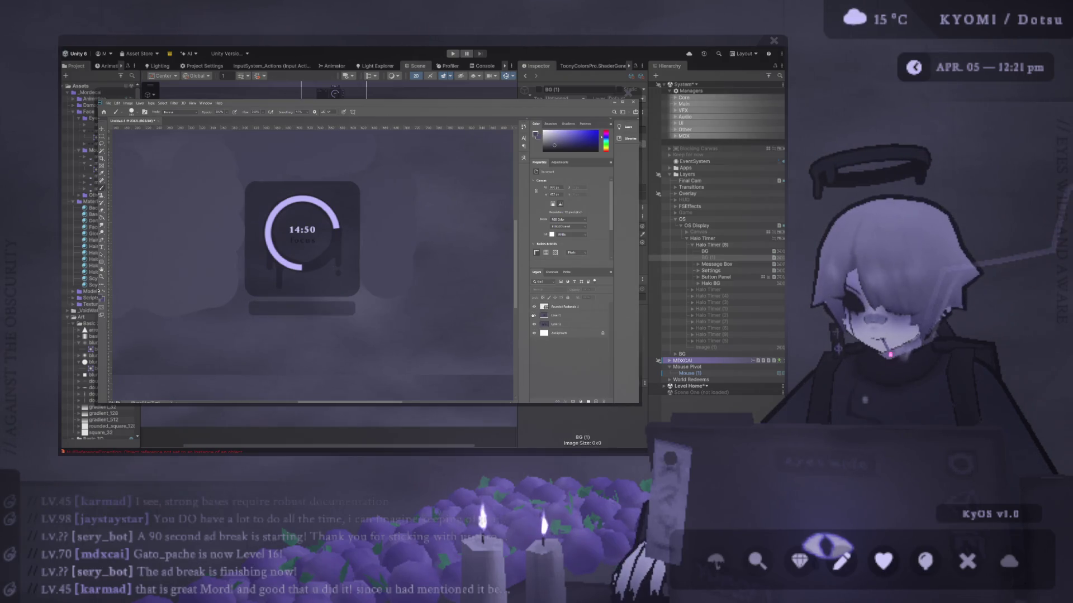
left_click(535, 315)
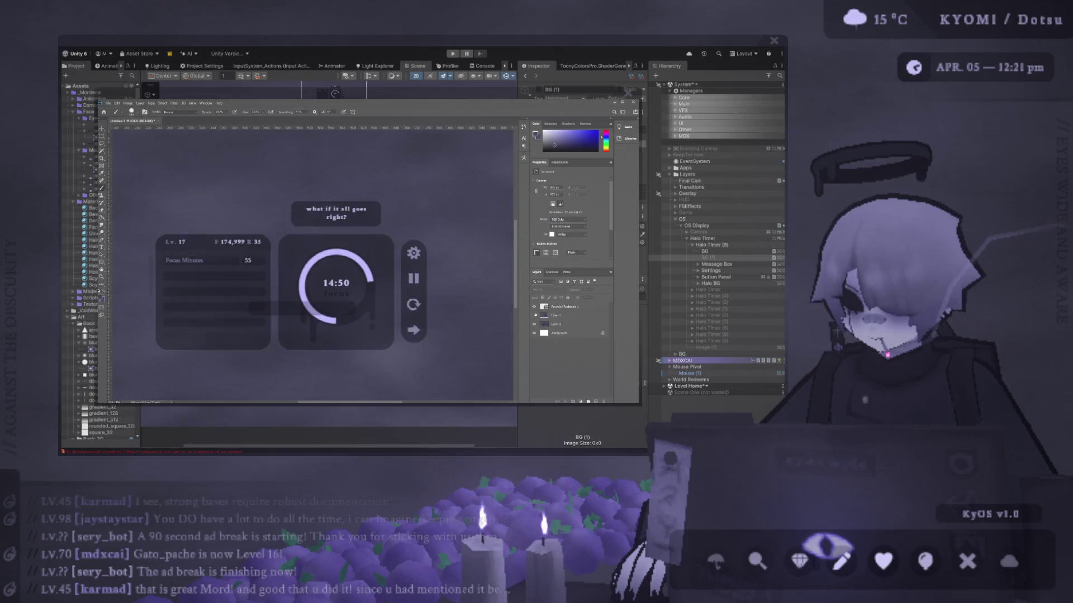
key("ctrl+0")
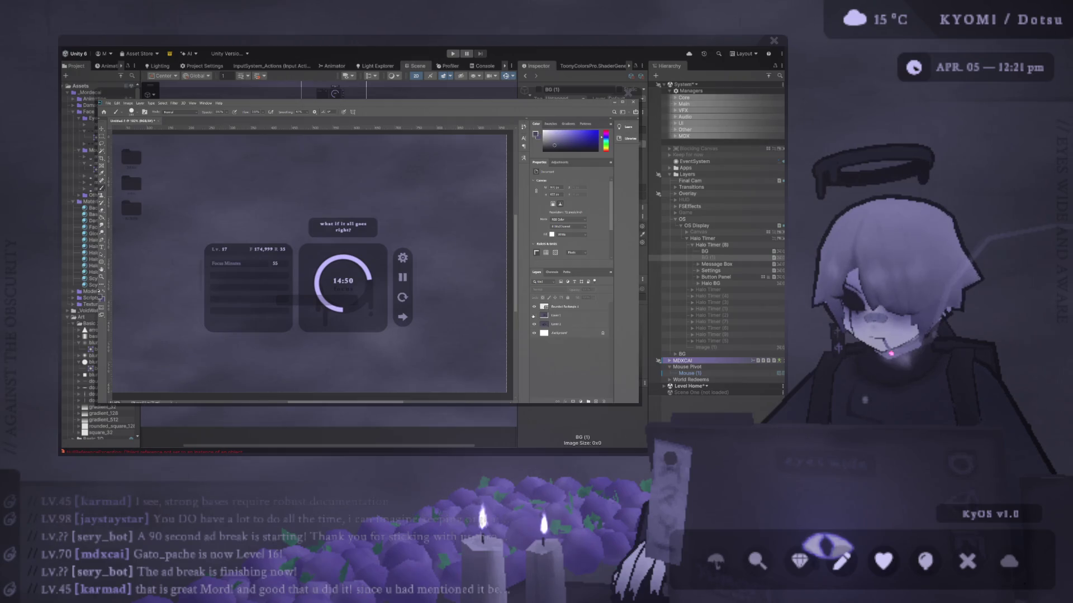
left_click(534, 315)
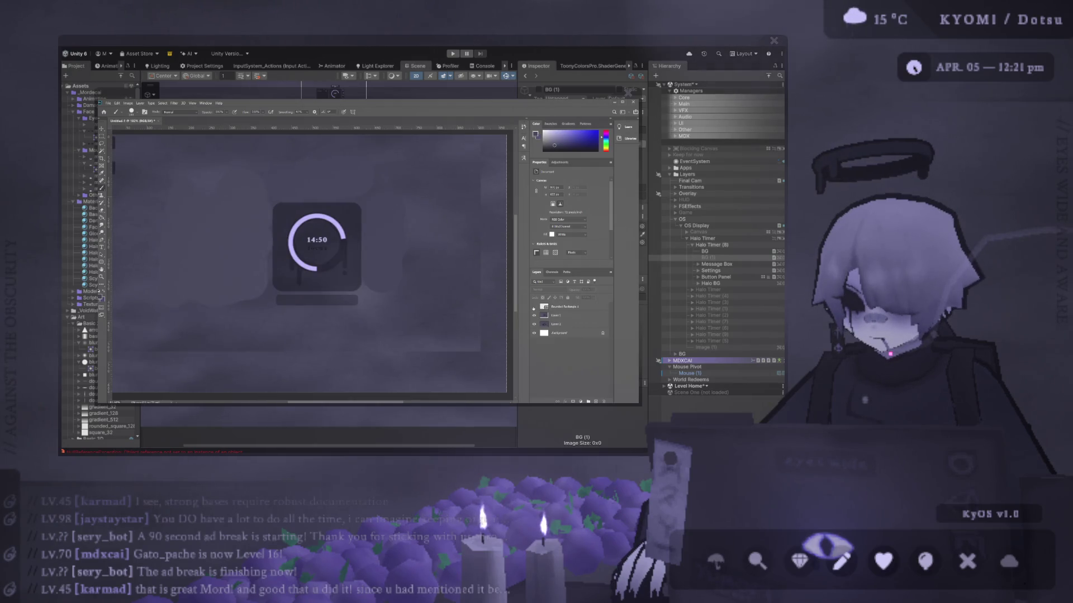
left_click(533, 306)
left_click(534, 306)
left_click(534, 316)
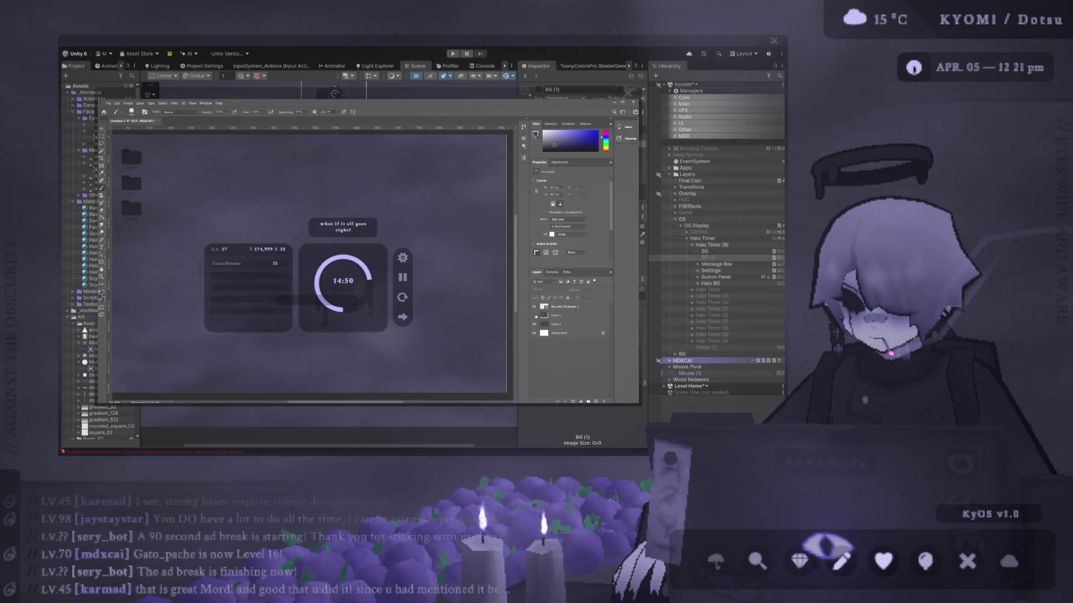
scroll(161, 214, "up", 2)
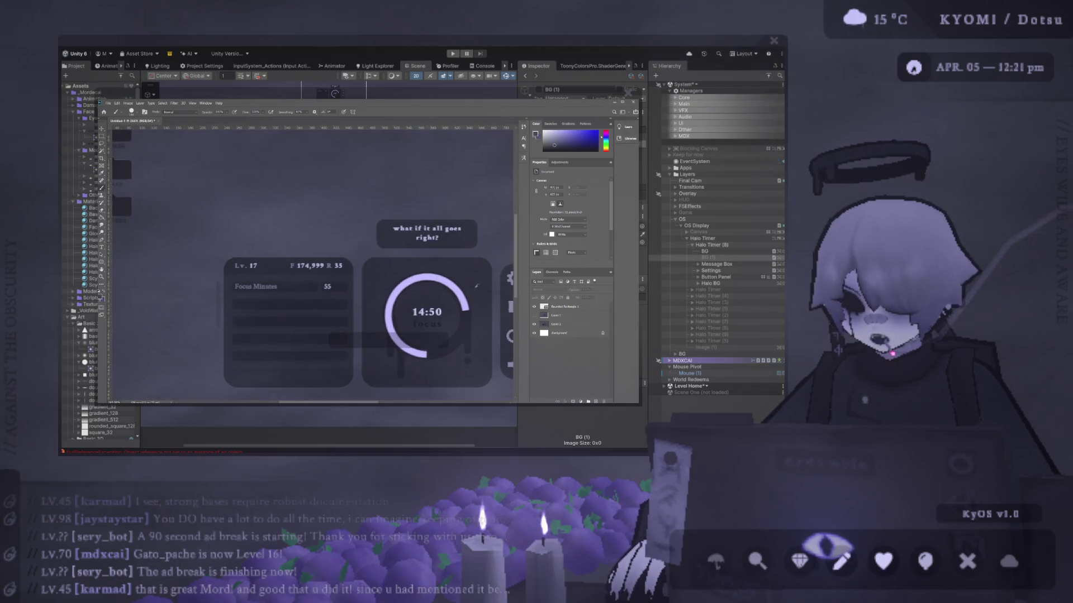
Select the Lv. 17 area, hide Layer 1, and copy the label onto its own layer
key("m")
left_click_drag(262, 270, 227, 262)
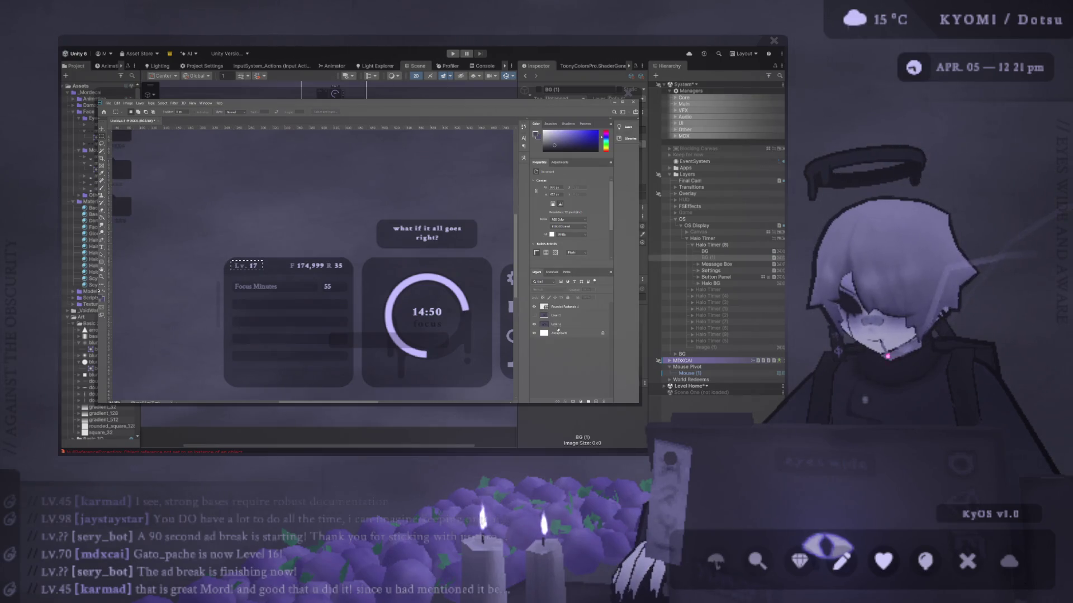
left_click(553, 324)
left_click(553, 316)
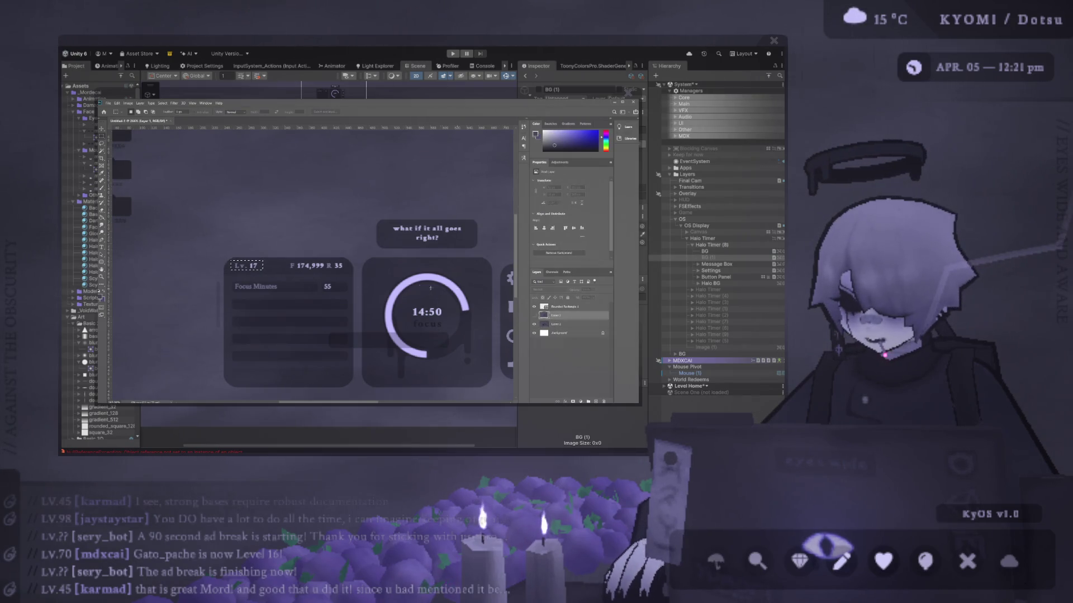
left_click(534, 316)
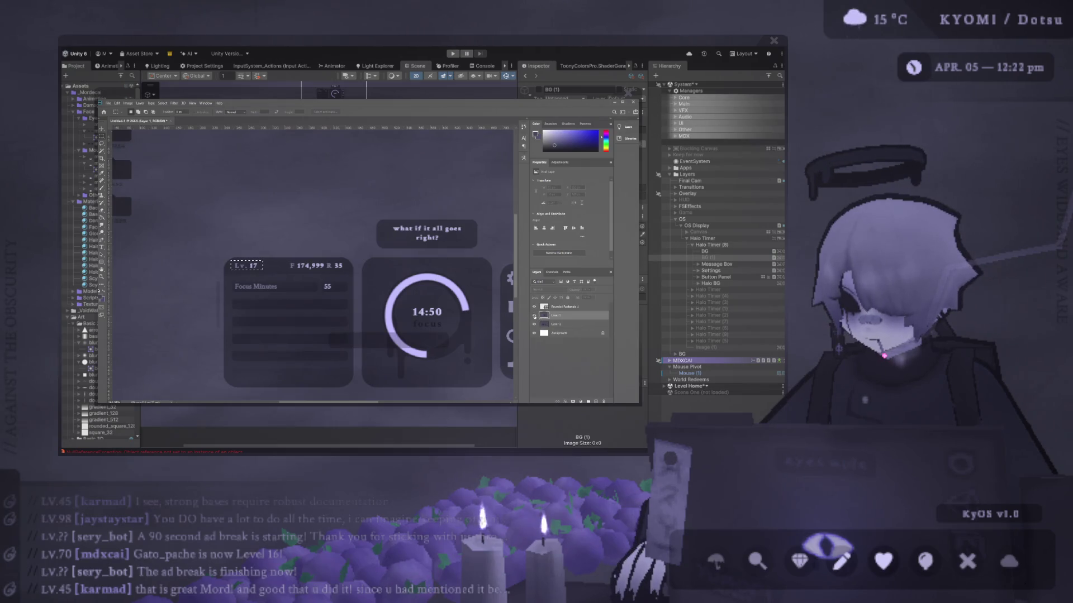
key("ctrl+j")
left_click(101, 129)
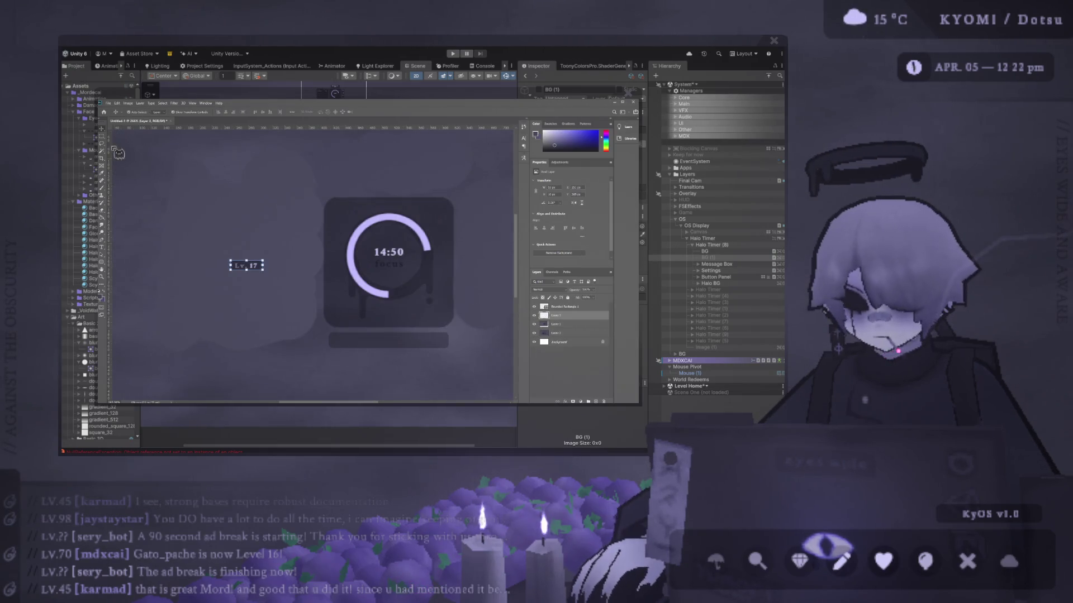
Move the copied Lv. 17 label onto the bar, then delete it
left_click_drag(261, 272, 362, 348)
scroll(362, 347, "up", 2)
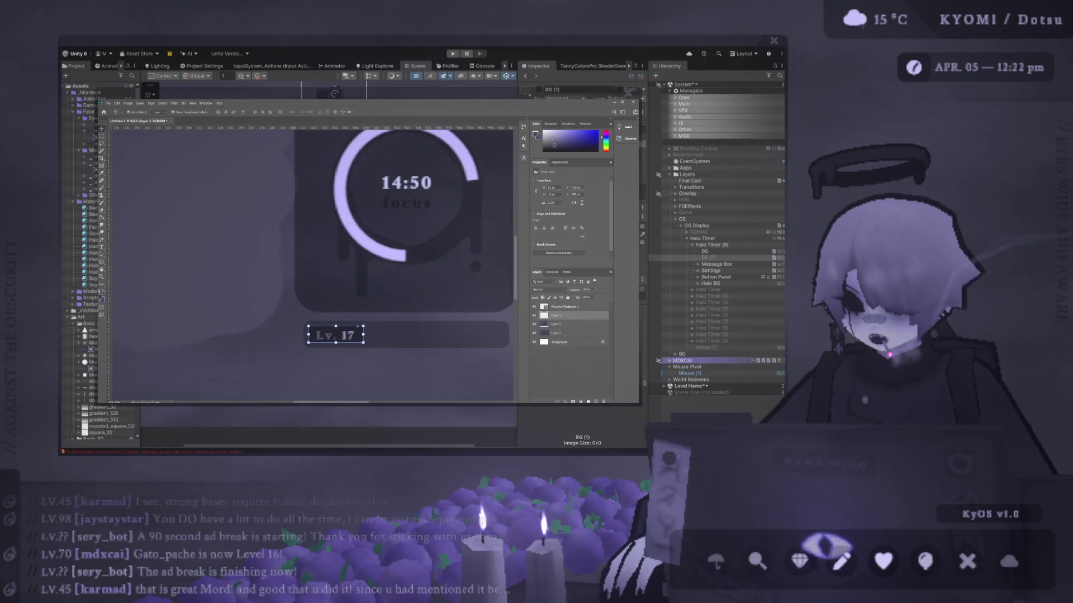
key("Delete")
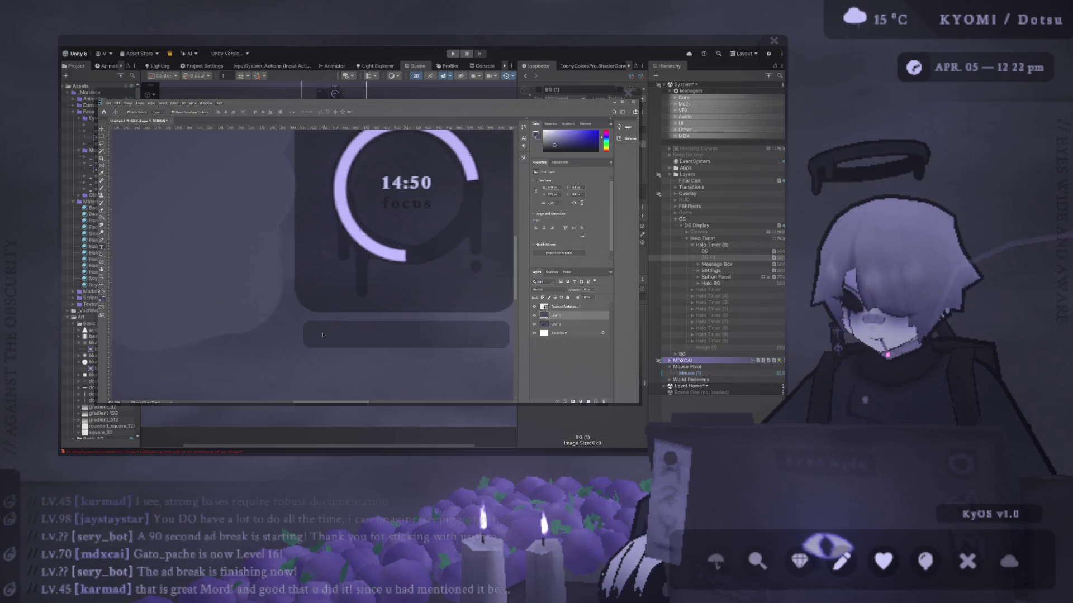
Type new 'Lv. 17' text on the bar beneath the timer card and select it
left_click(380, 317)
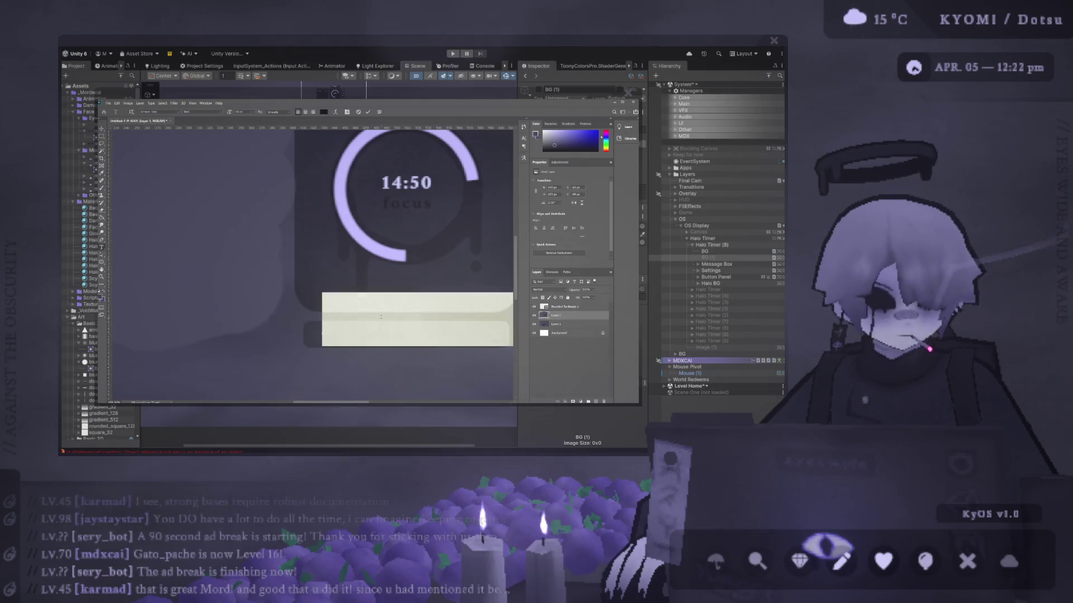
type("Lv. ")
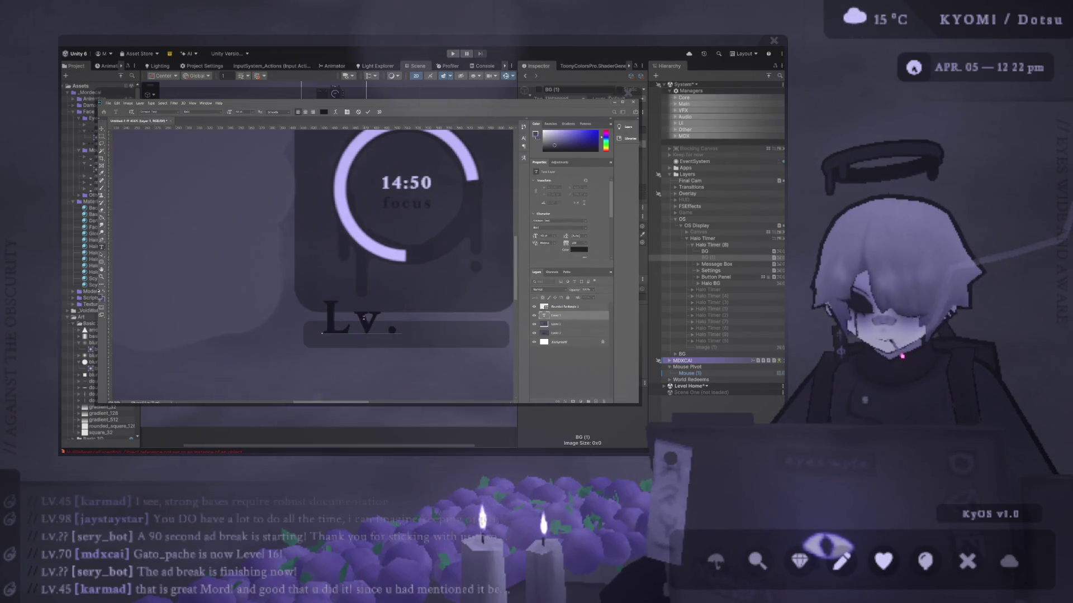
type("17")
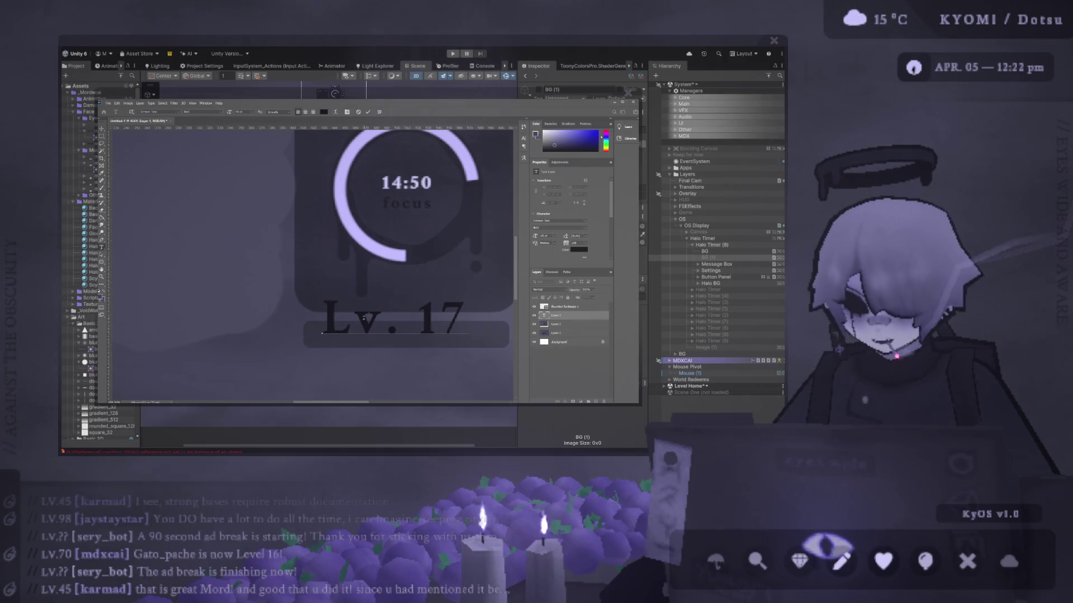
key("ctrl+a")
key("Right")
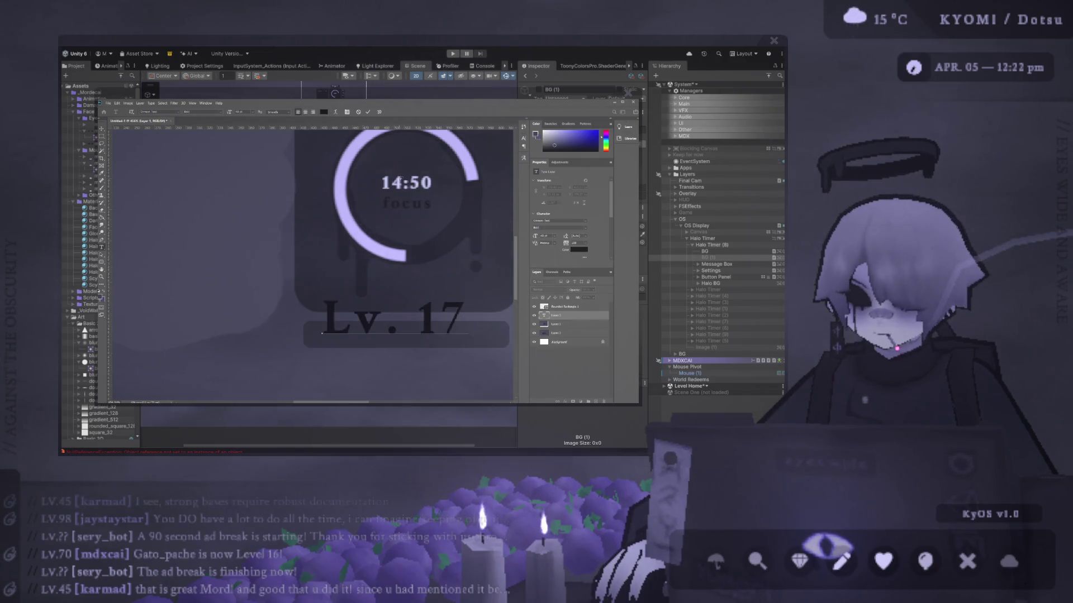
key("ctrl+a")
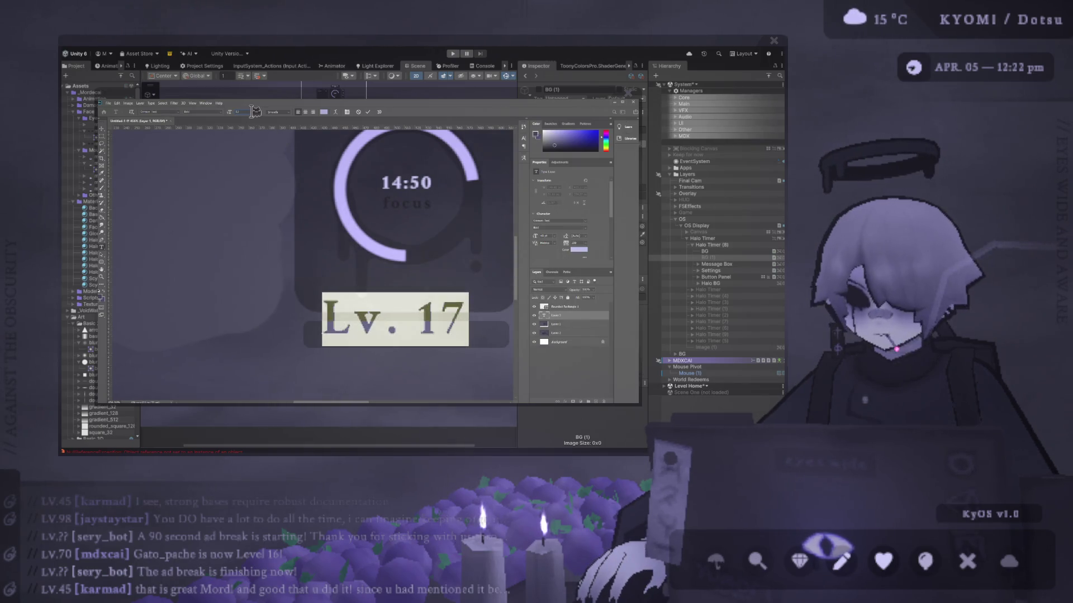
Size the Lv. 17 text to 12–13 pt and nudge it down within the bar
key("Return")
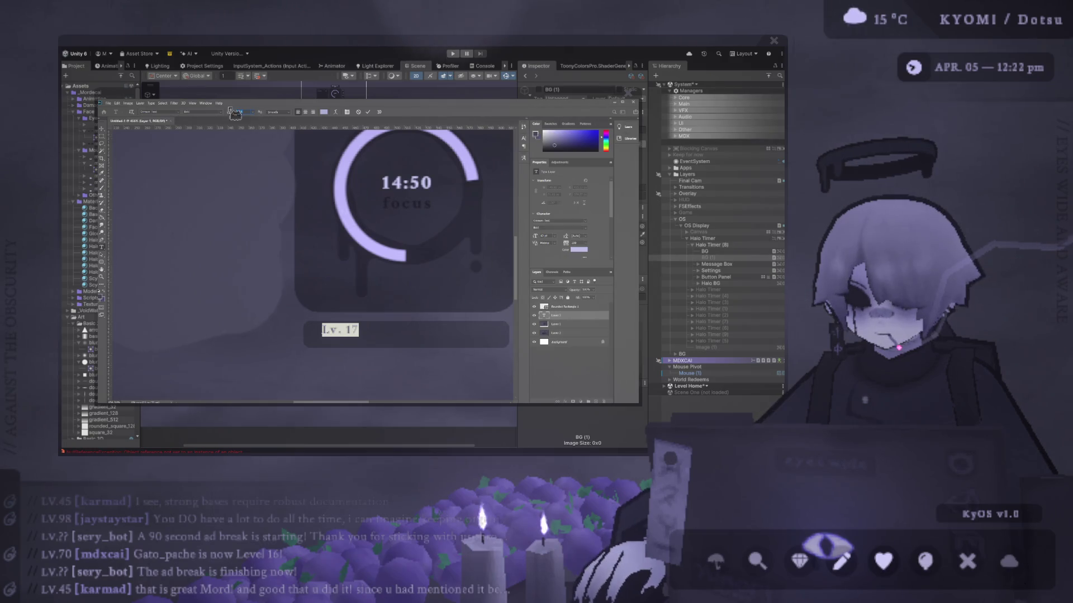
key("Up")
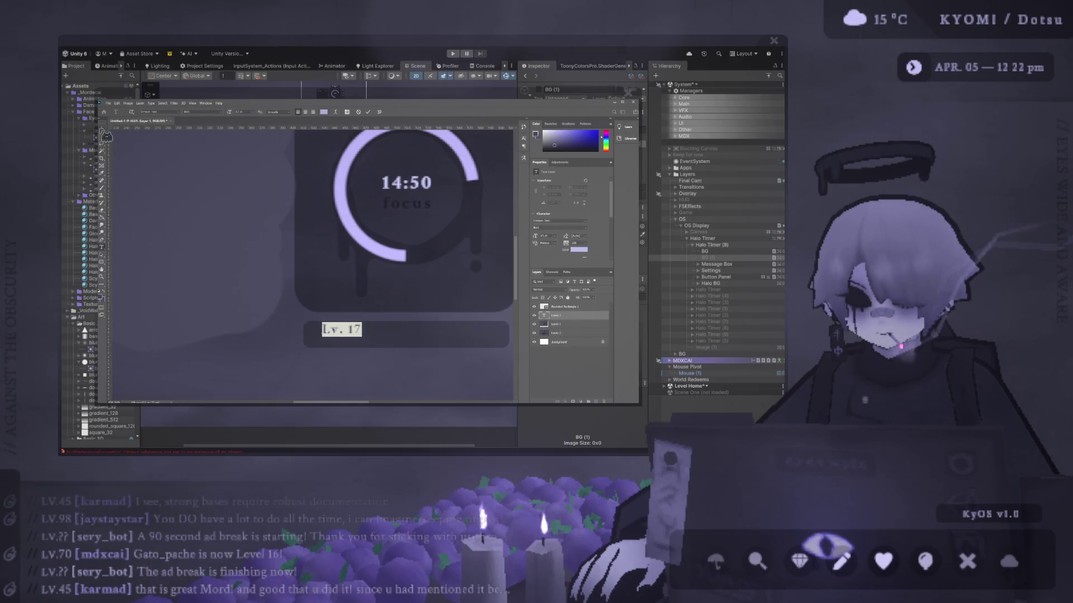
key("ctrl+Return")
key("ctrl+t")
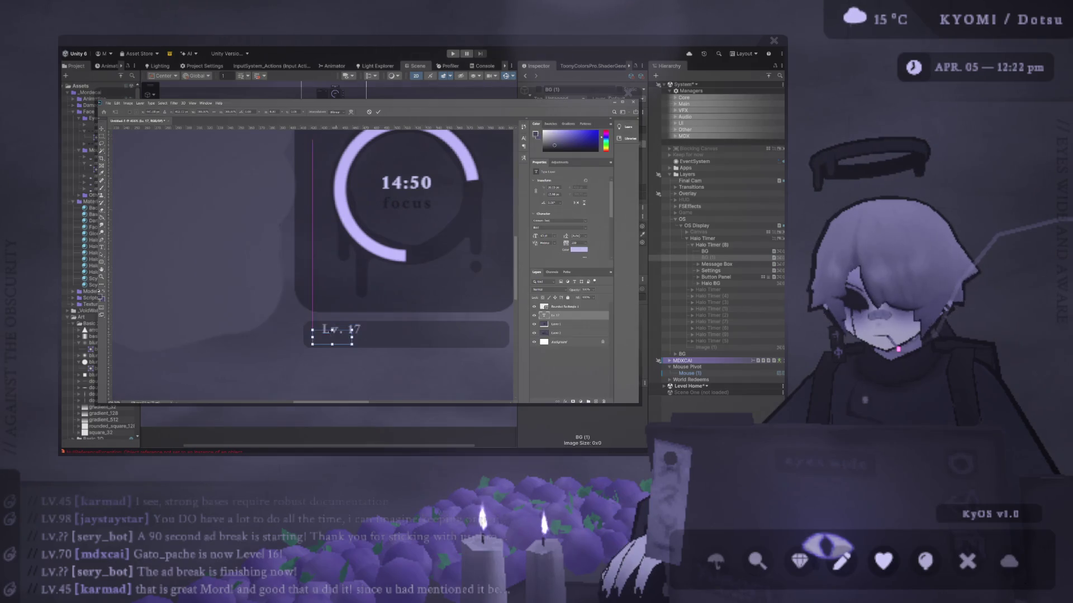
key("Down")
key("Down")
key("Down")
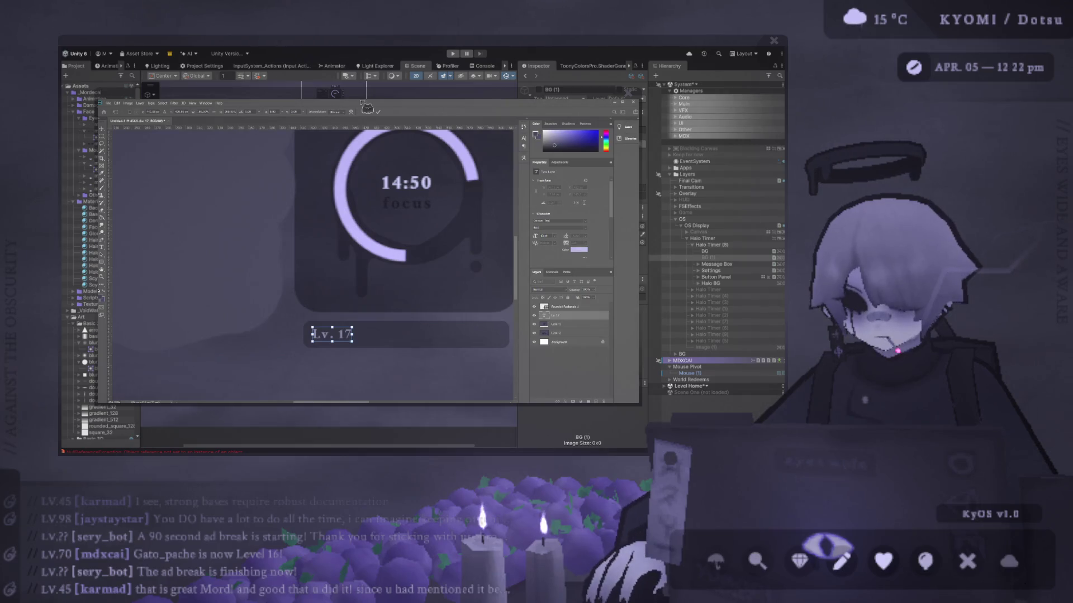
key("Return")
key("Return")
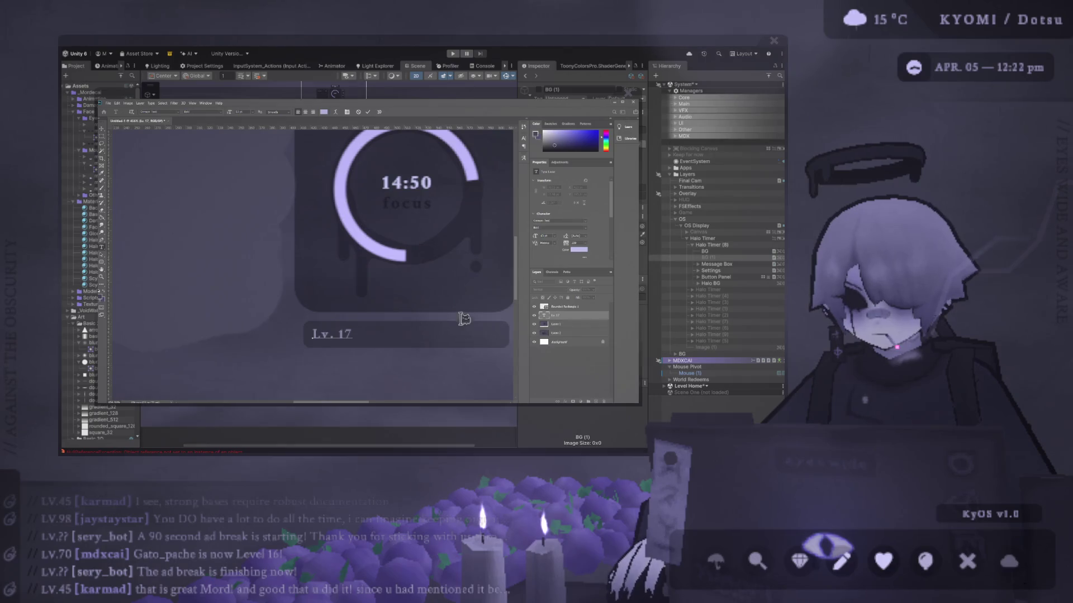
key("Escape")
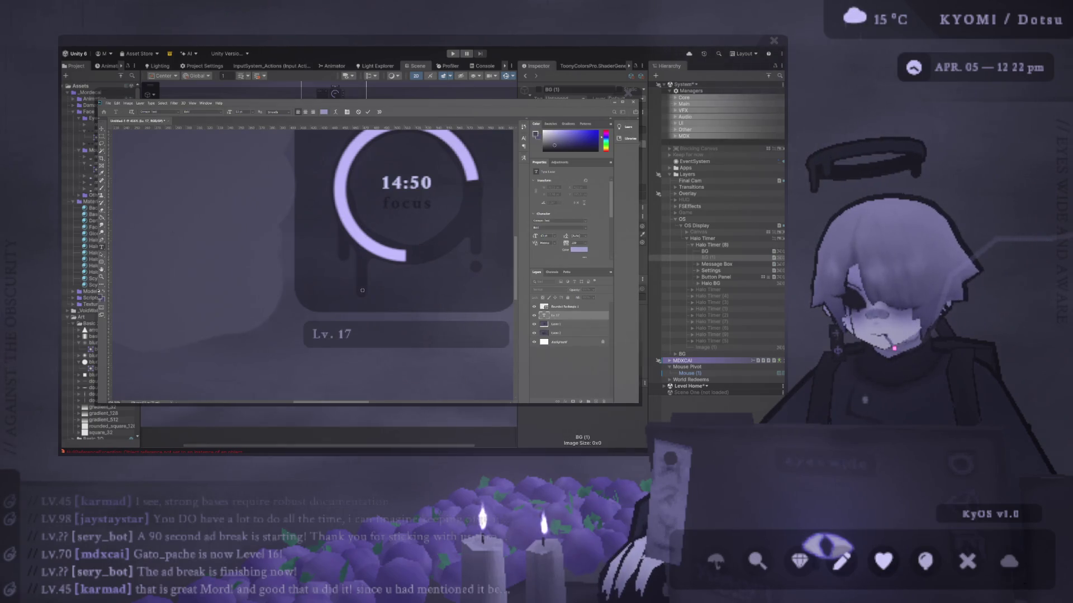
Select the 'Lv.' word and give it a lighter grey colour
key("Return")
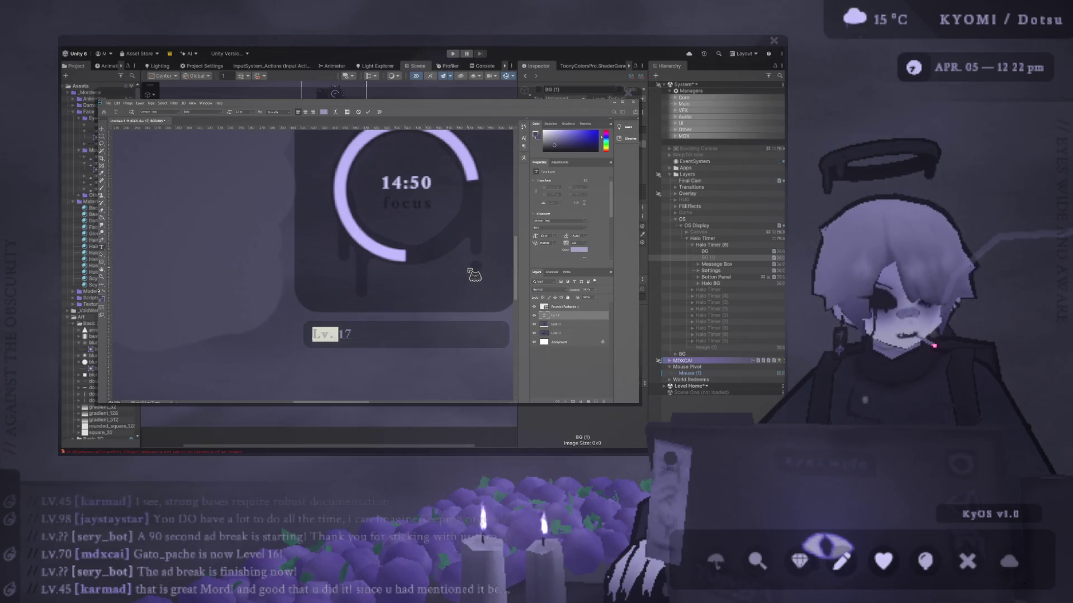
key("End")
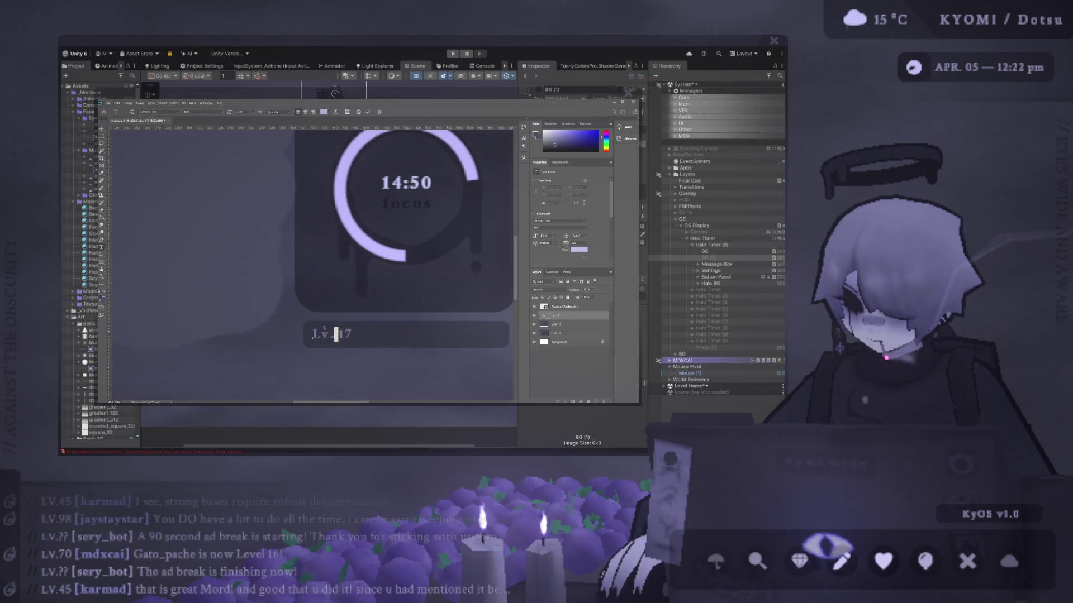
left_click(417, 227)
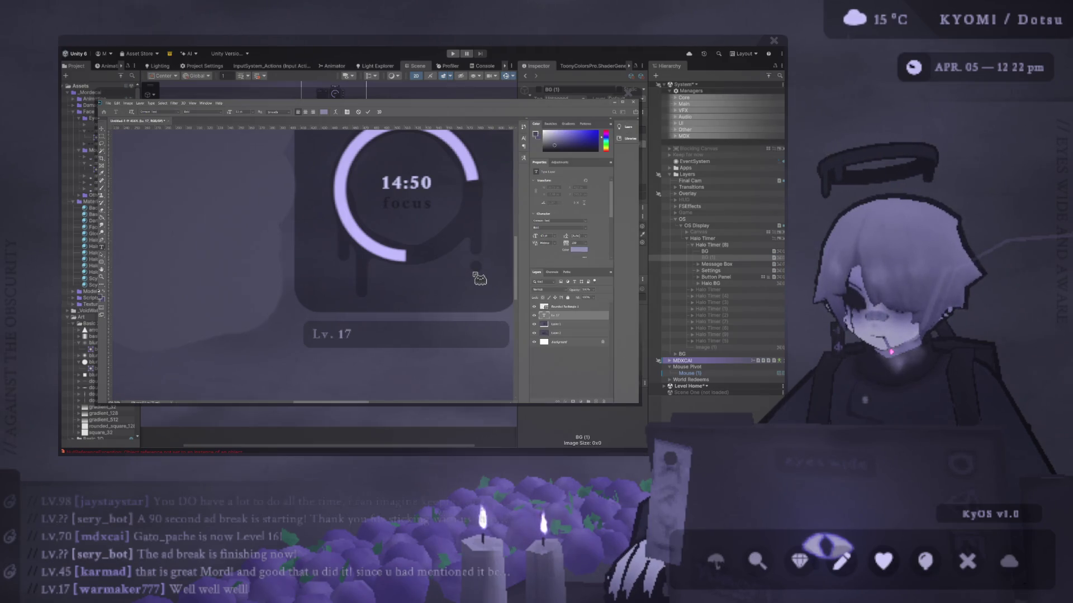
key("ctrl+z")
left_click(343, 333)
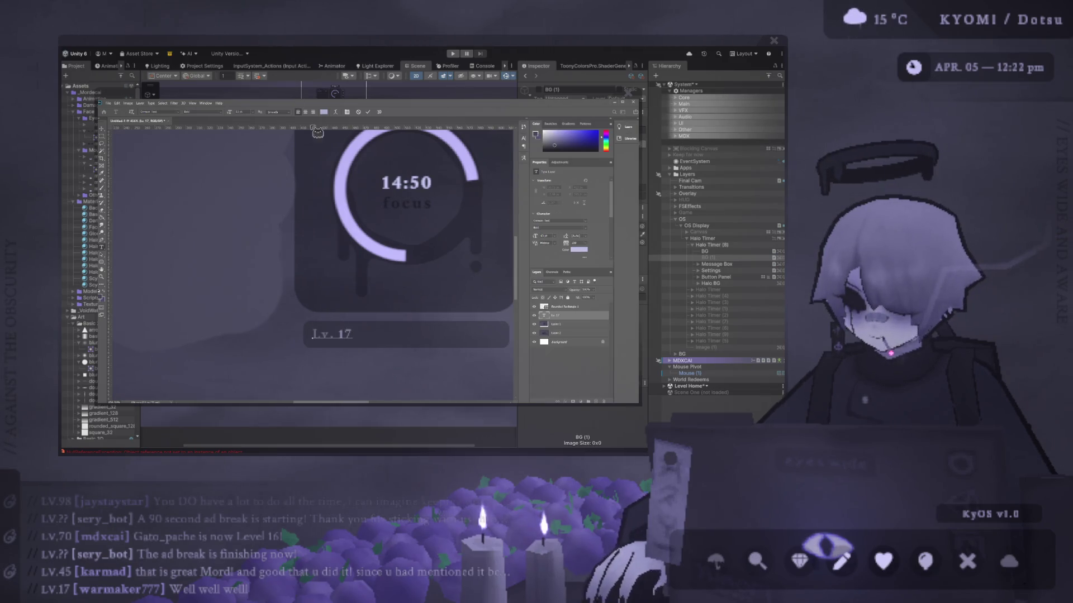
double_click(324, 334)
left_click(323, 112)
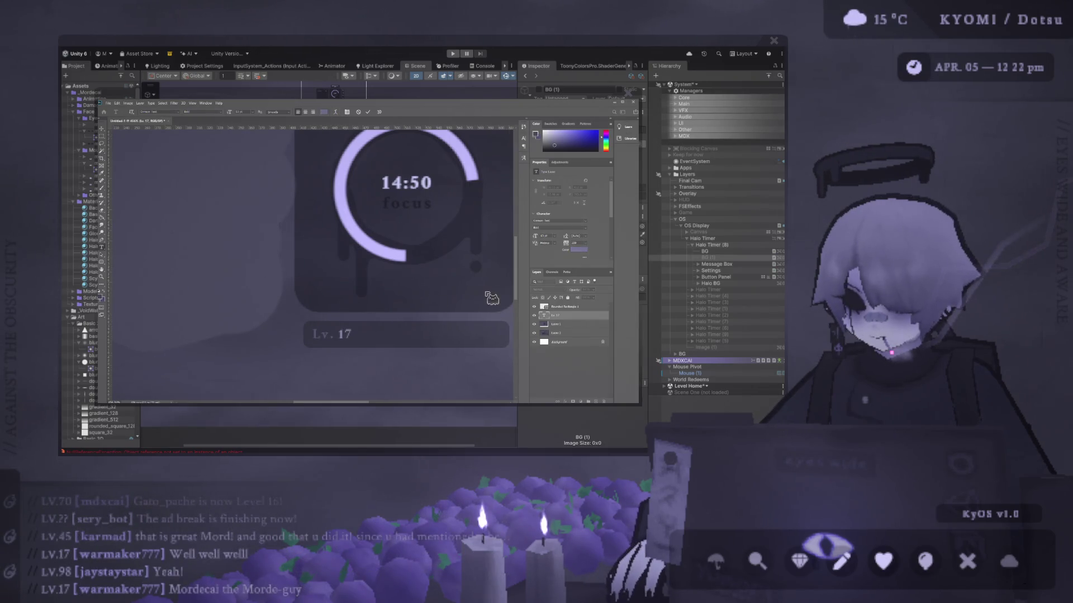
left_click(398, 274)
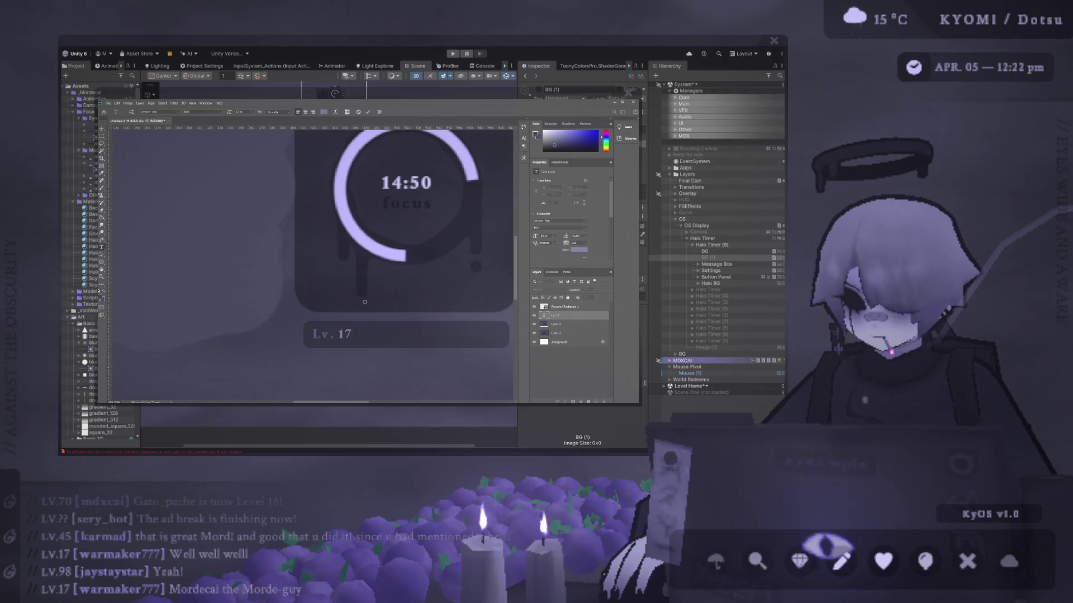
Reselect the 'Lv.' word, commit the label edit, and make Layer 1 active
double_click(317, 323)
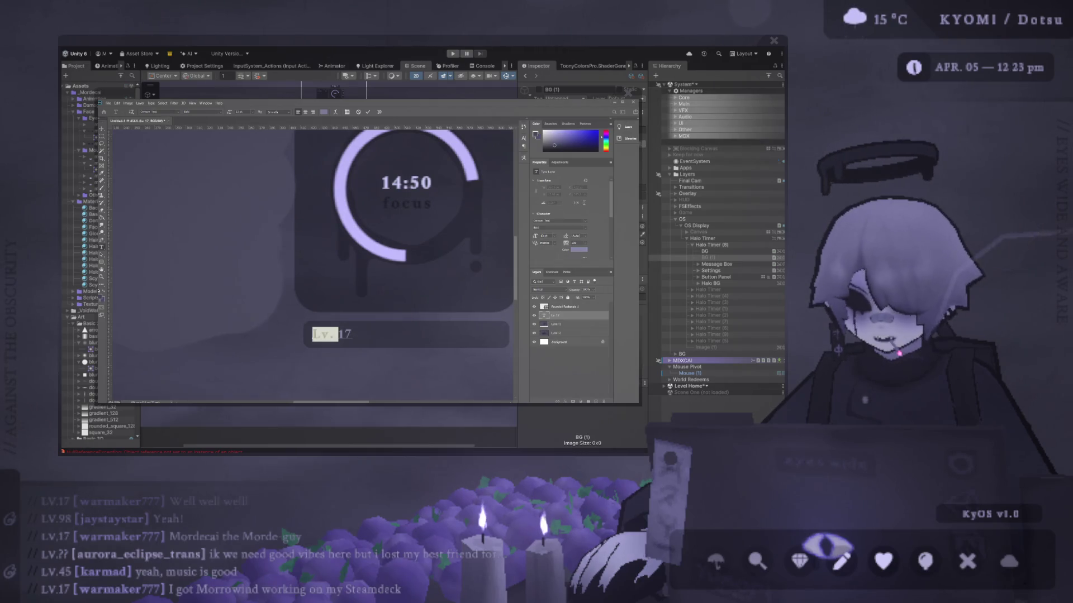
left_click(346, 334)
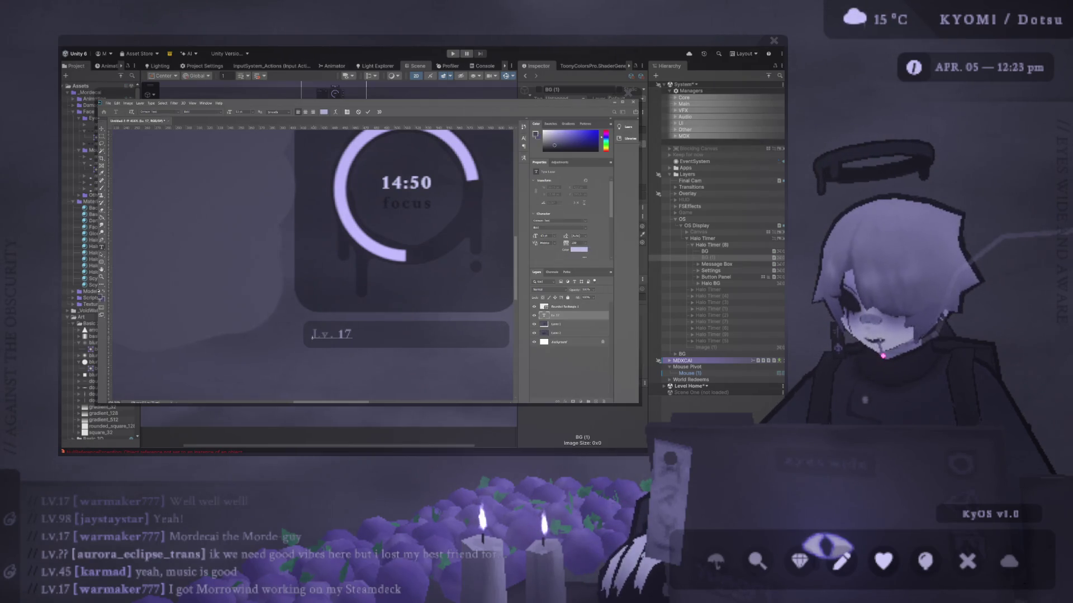
key("ctrl+a")
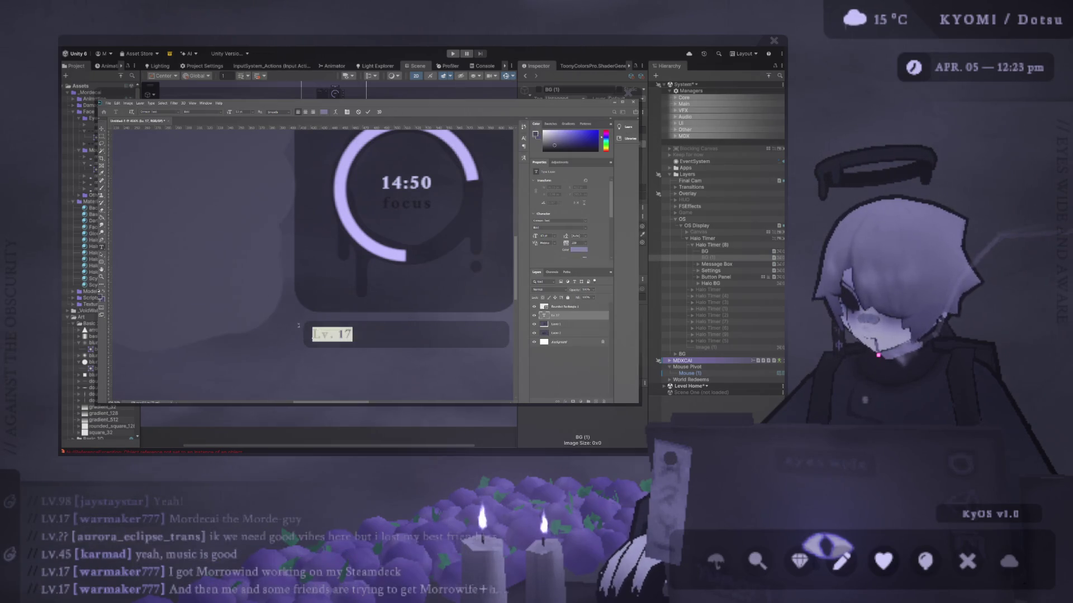
left_click(104, 130)
left_click(348, 344)
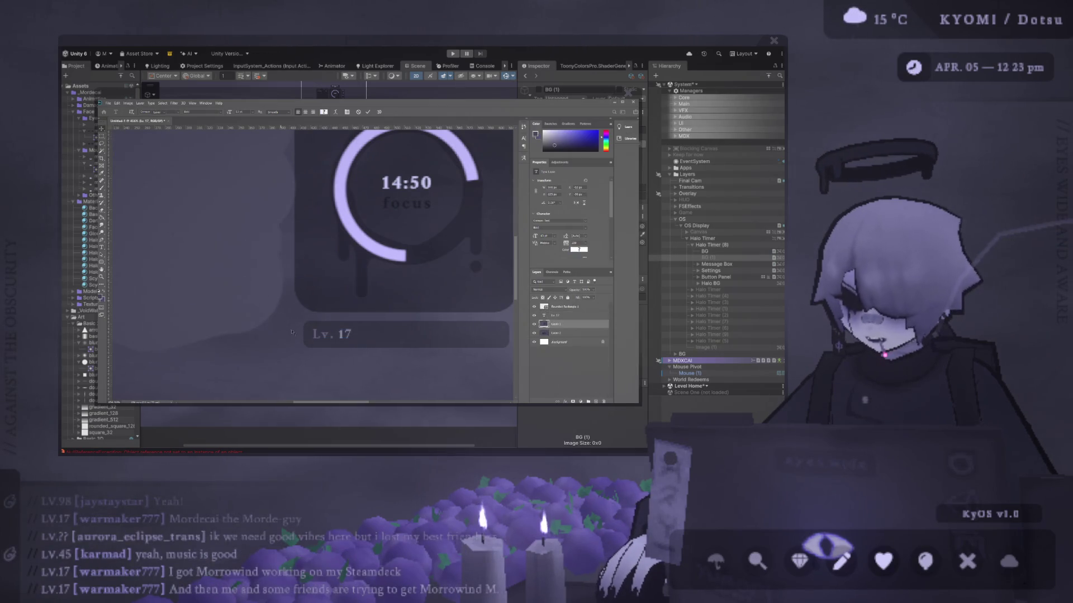
scroll(348, 347, "down", 3)
scroll(348, 347, "up", 2)
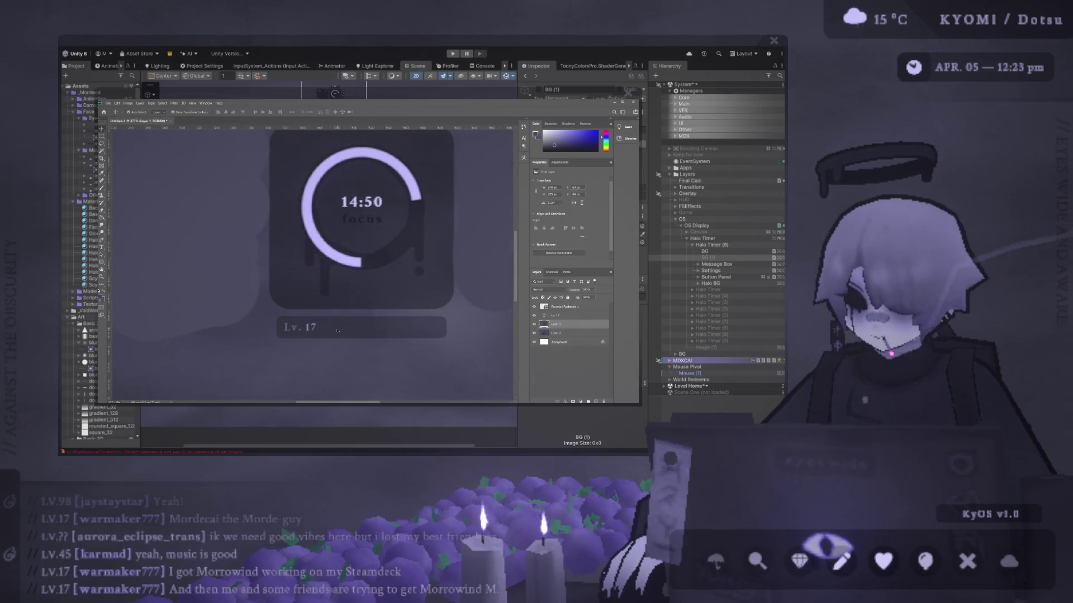
Duplicate the rounded rectangle and reshape it into a thin strip on the Lv. 17 bar
left_click(337, 330)
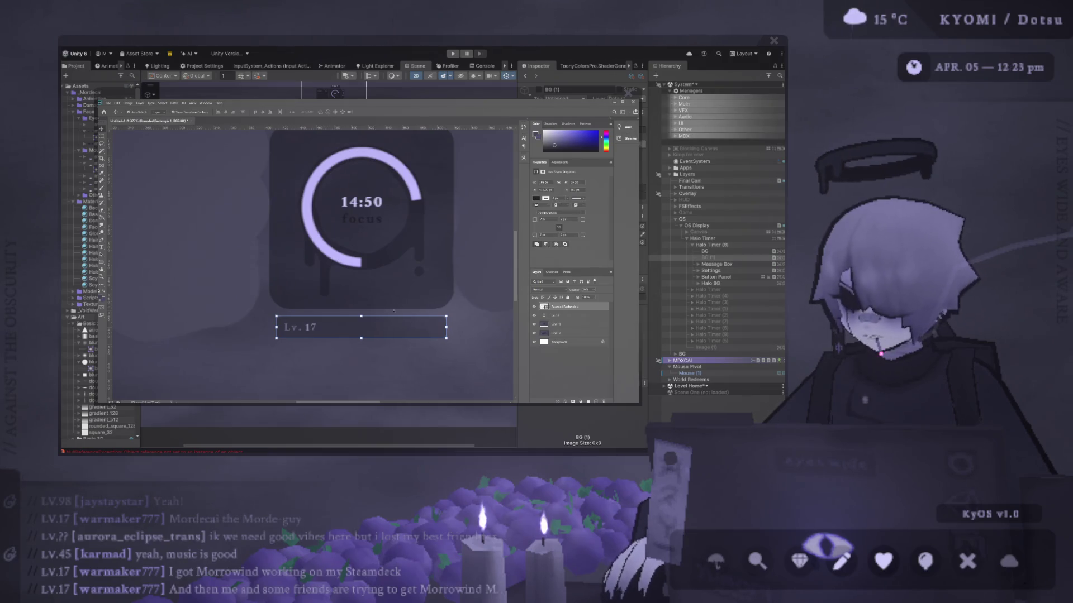
key("ctrl+v")
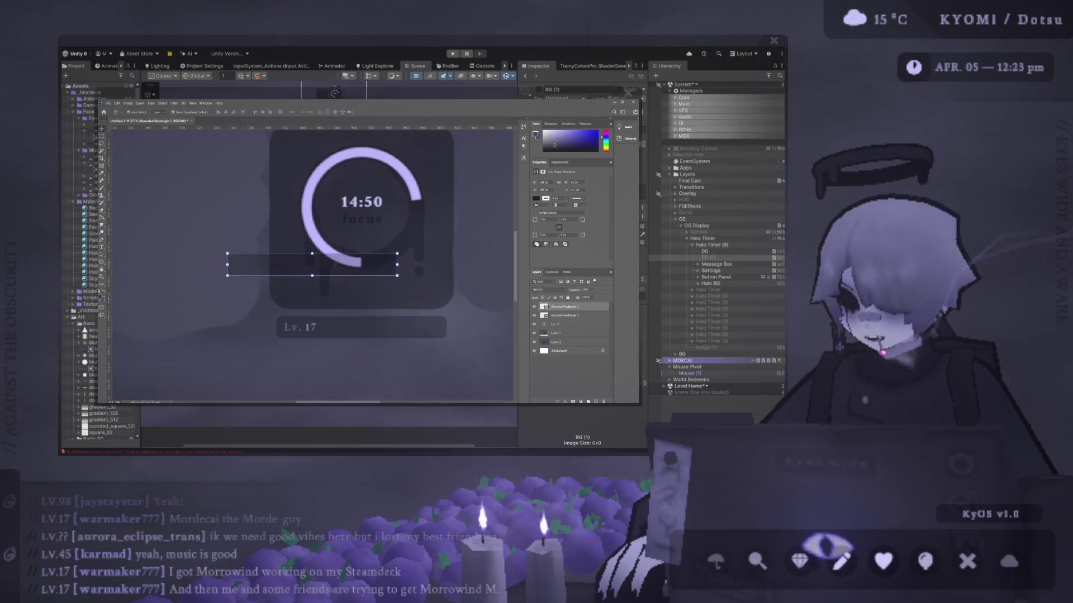
left_click_drag(337, 264, 386, 326)
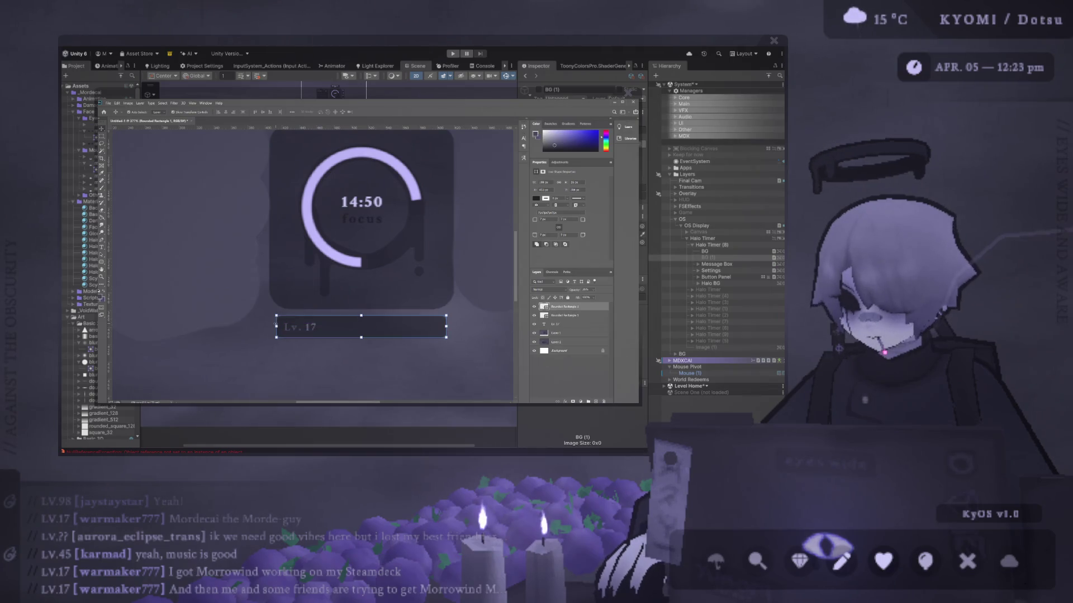
left_click_drag(277, 326, 315, 327)
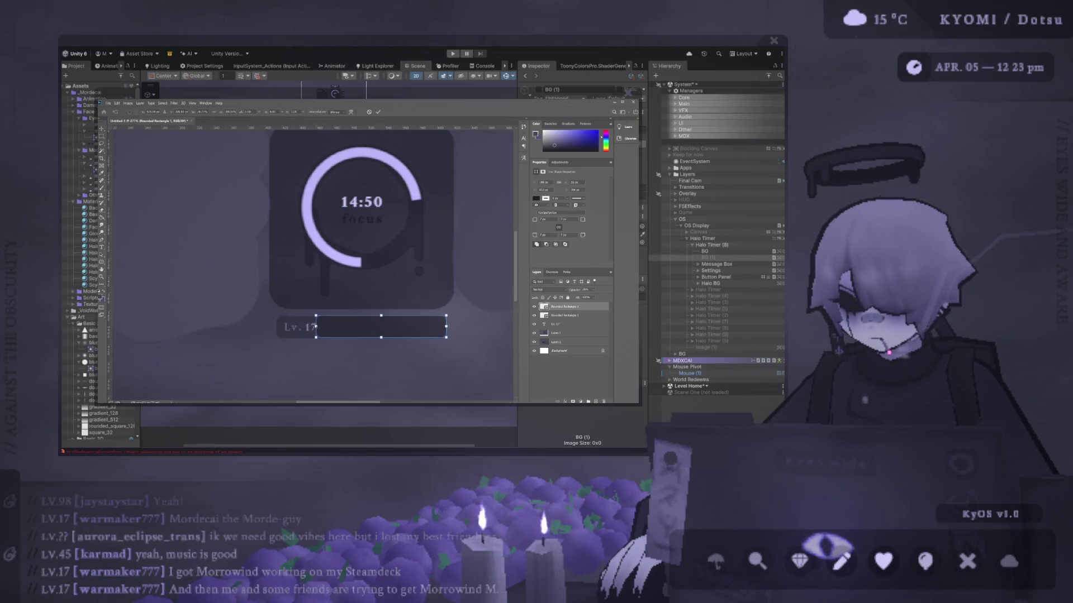
left_click_drag(381, 316, 381, 331)
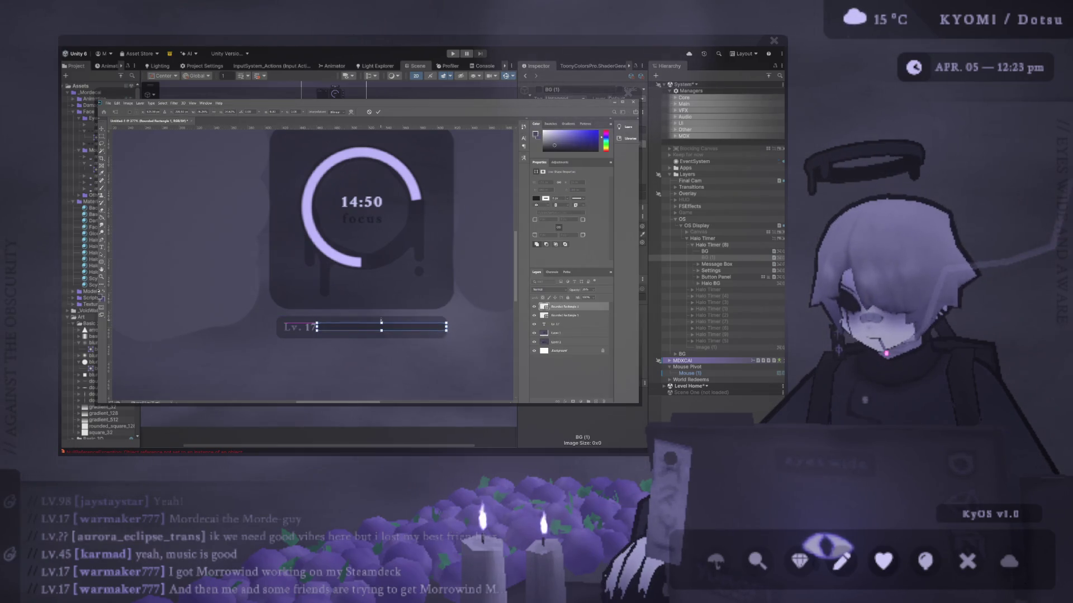
scroll(381, 320, "up", 2)
scroll(381, 320, "down", 2)
scroll(369, 317, "up", 1)
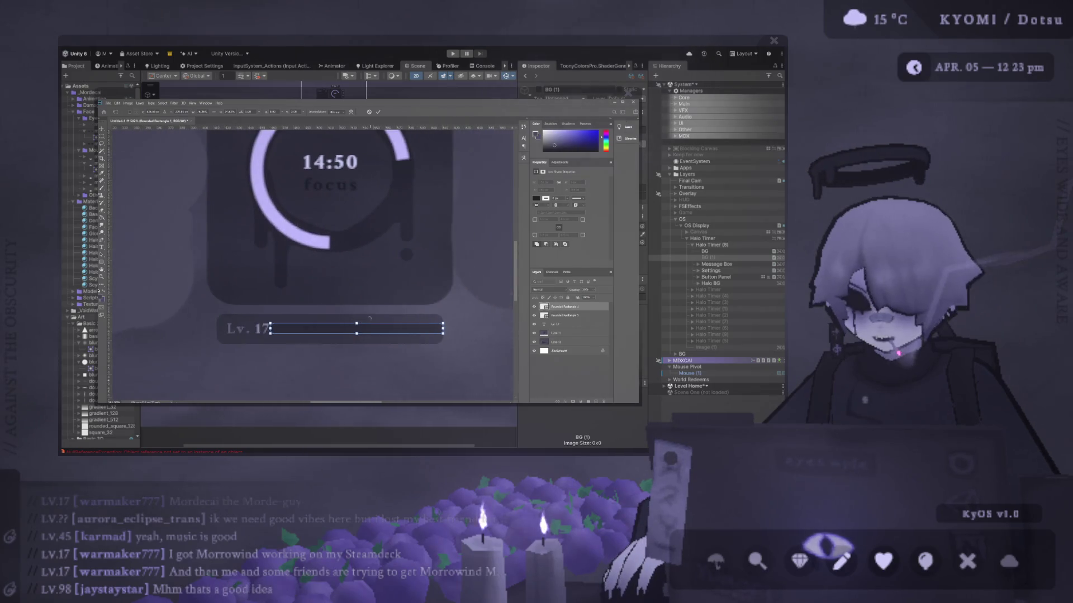
scroll(369, 318, "right", 2)
left_click_drag(421, 329, 416, 329)
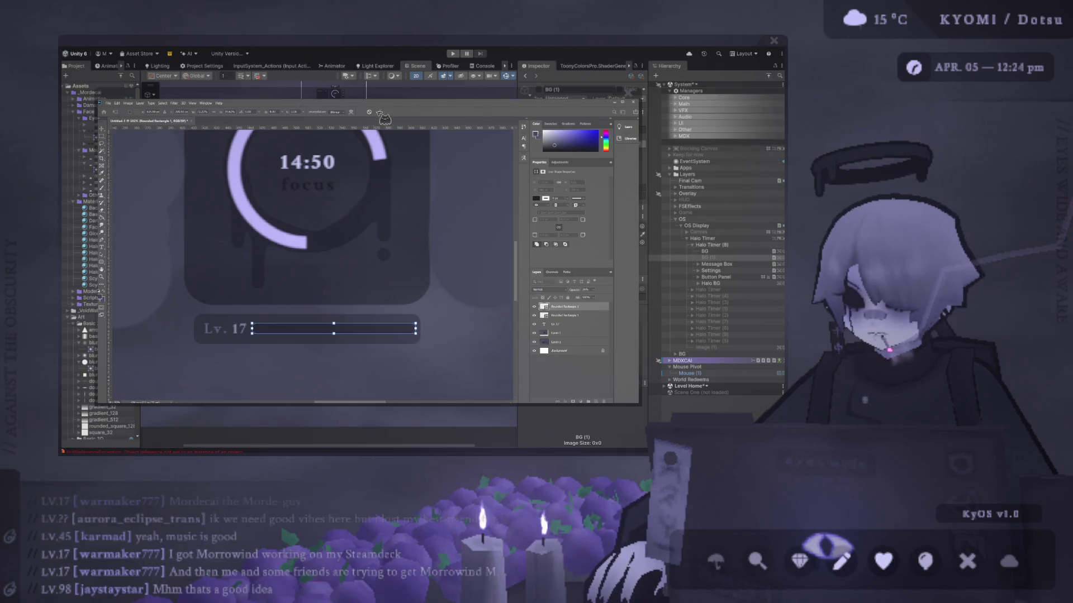
left_click(268, 332)
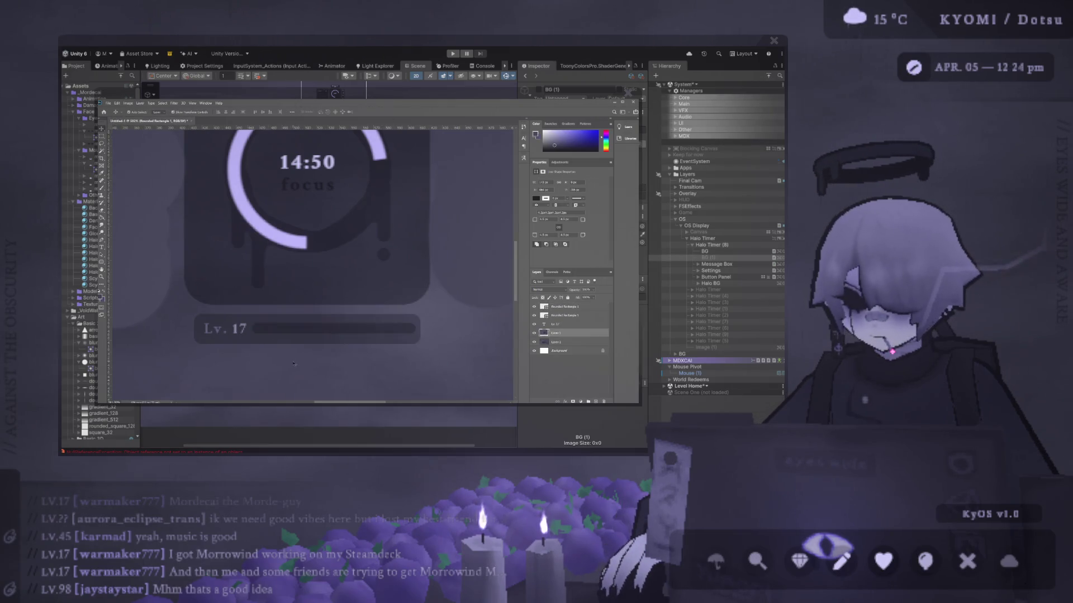
Nudge the thin strip a few pixels left, then make Layer 1 active
scroll(267, 332, "up", 2)
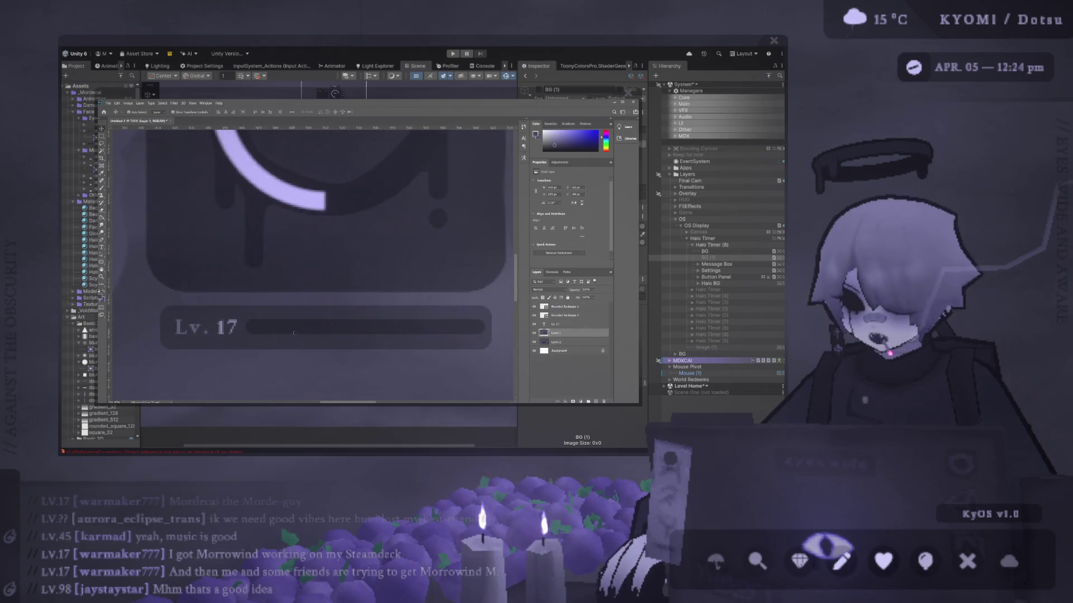
left_click(292, 334)
left_click_drag(292, 334, 290, 334)
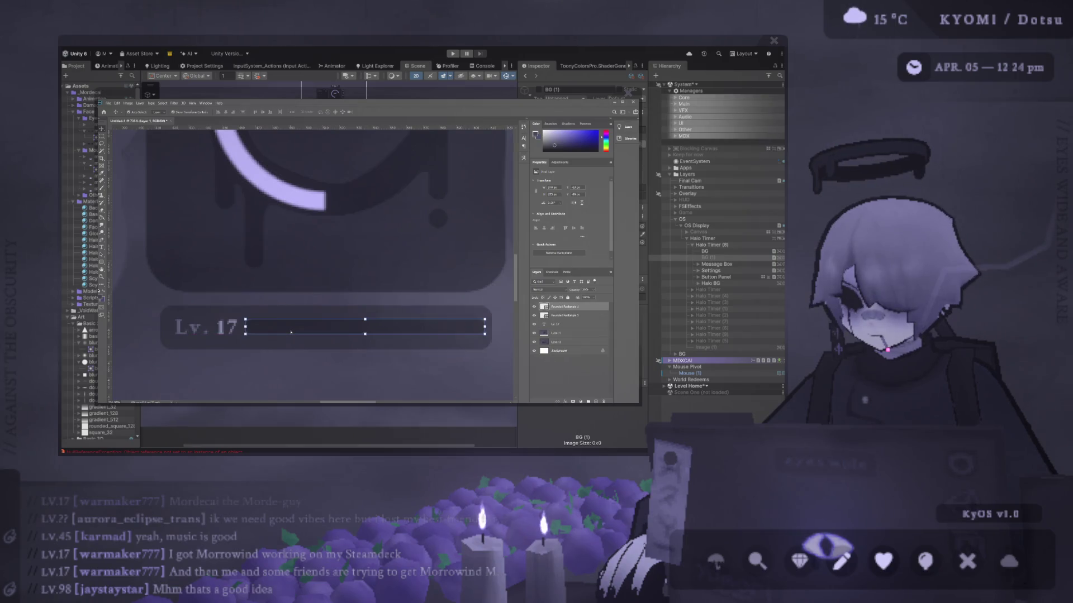
scroll(313, 330, "down", 3)
left_click(342, 328)
scroll(342, 328, "down", 2)
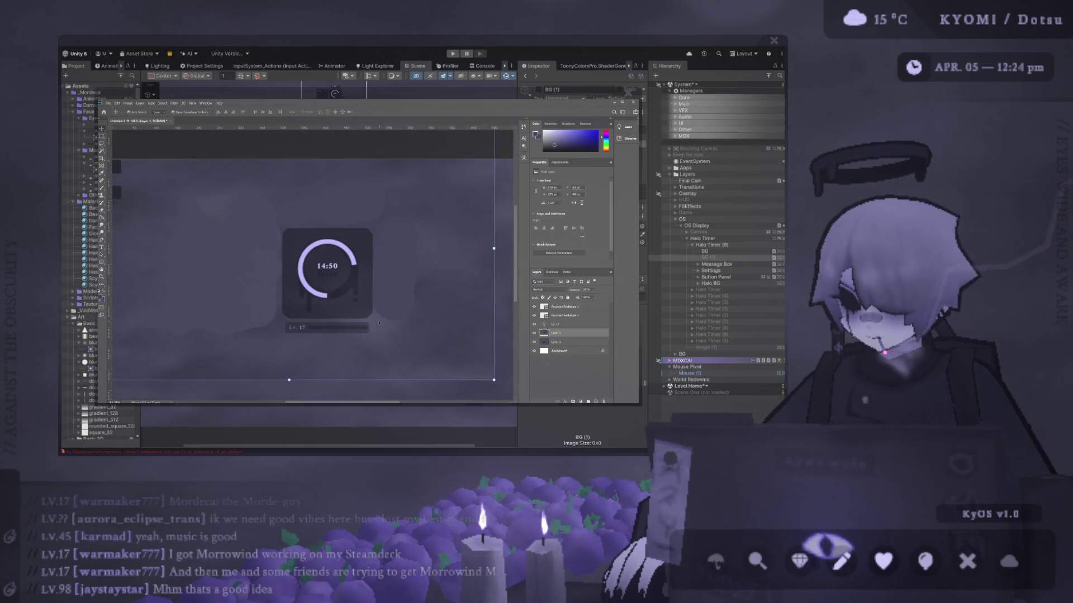
Widen the thin strip a few pixels to the right with Free Transform
scroll(340, 331, "up", 5)
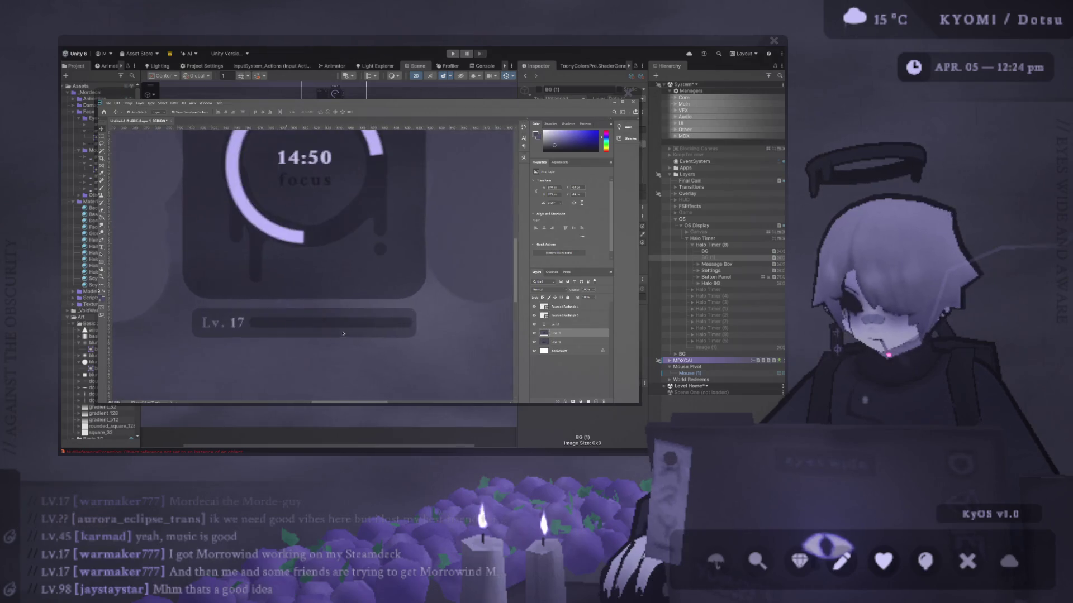
left_click(340, 329)
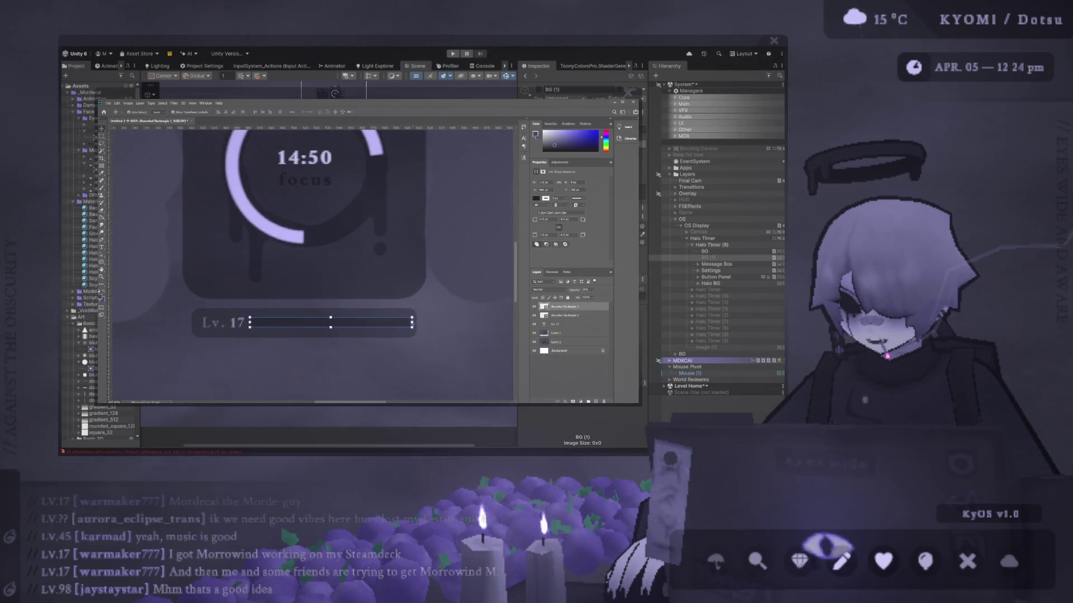
key("ctrl+t")
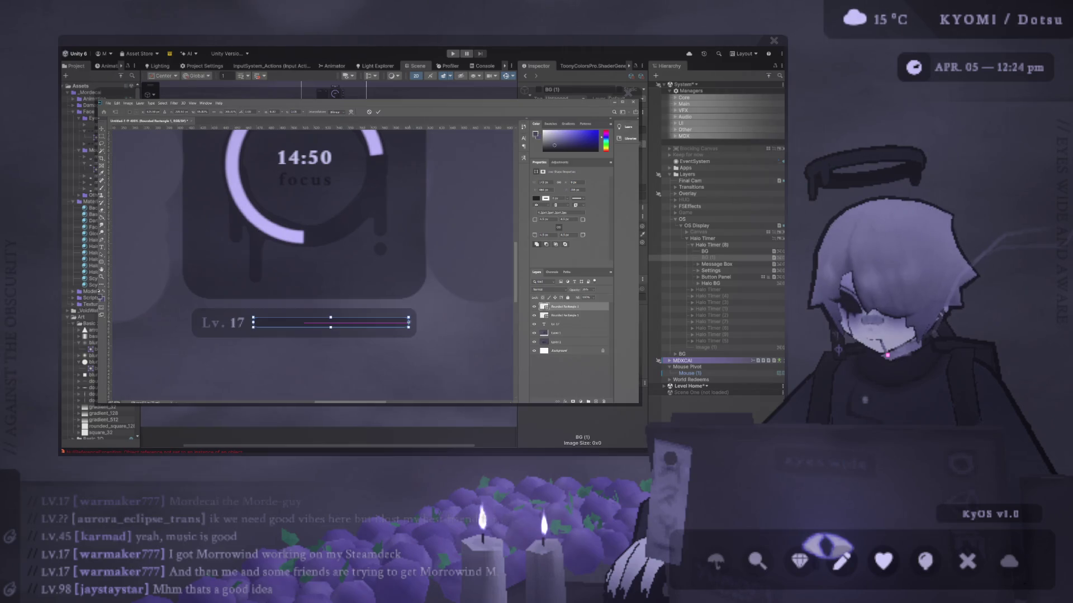
left_click_drag(408, 322, 410, 322)
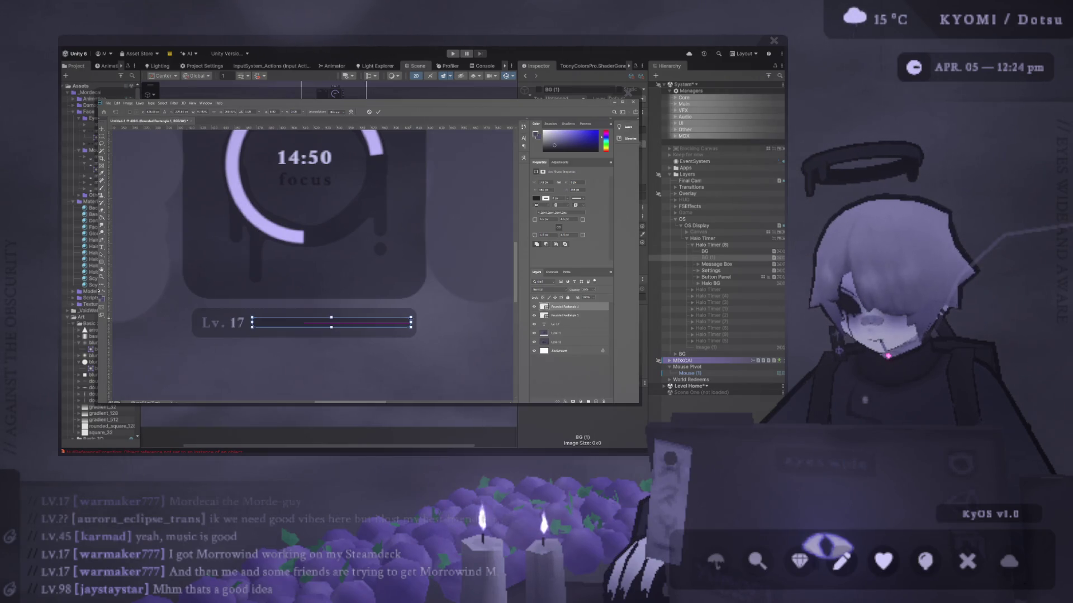
left_click(378, 112)
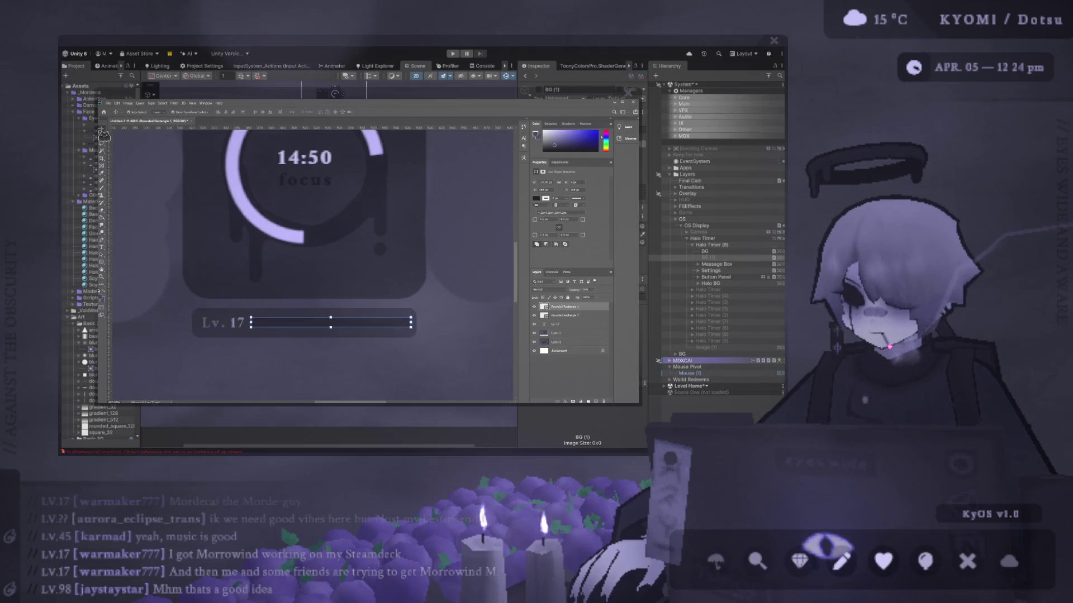
Switch between Layer 1 and the strip's shape layer, then zoom out to view the mockup
left_click(335, 322)
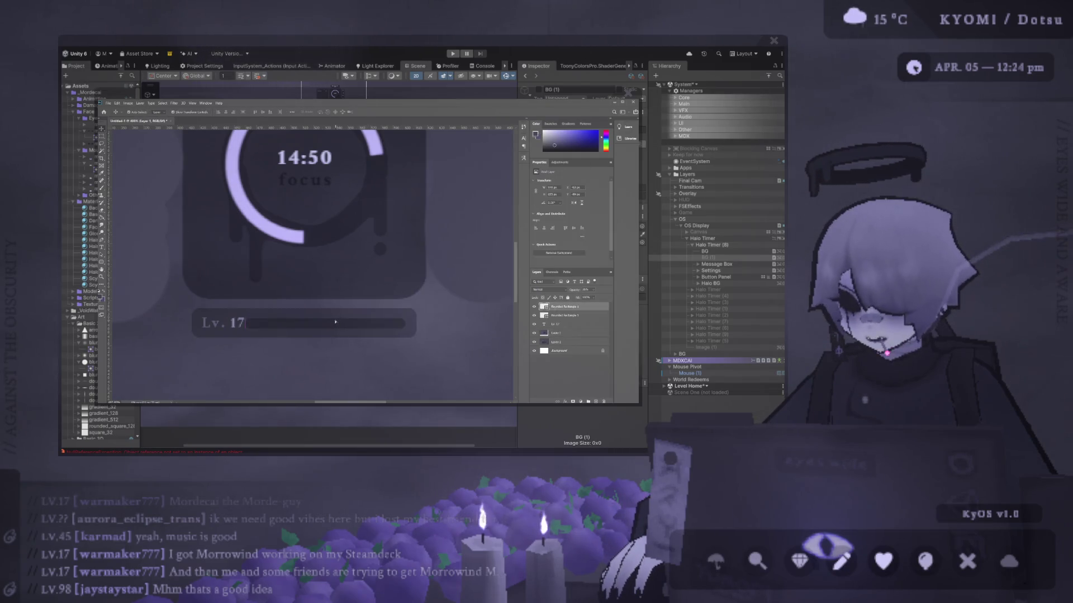
left_click(339, 358)
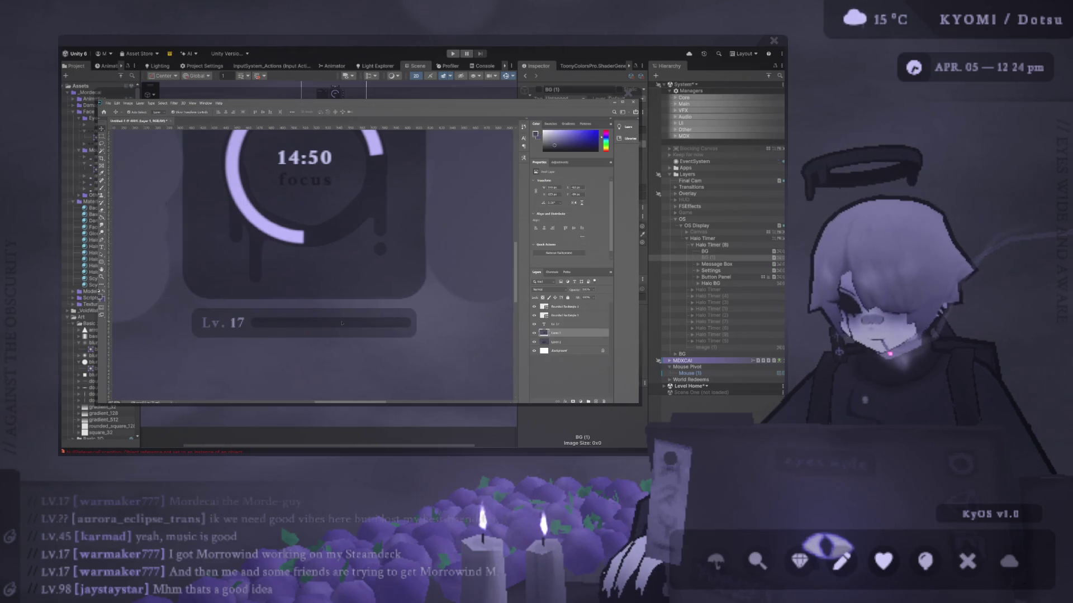
left_click(341, 324)
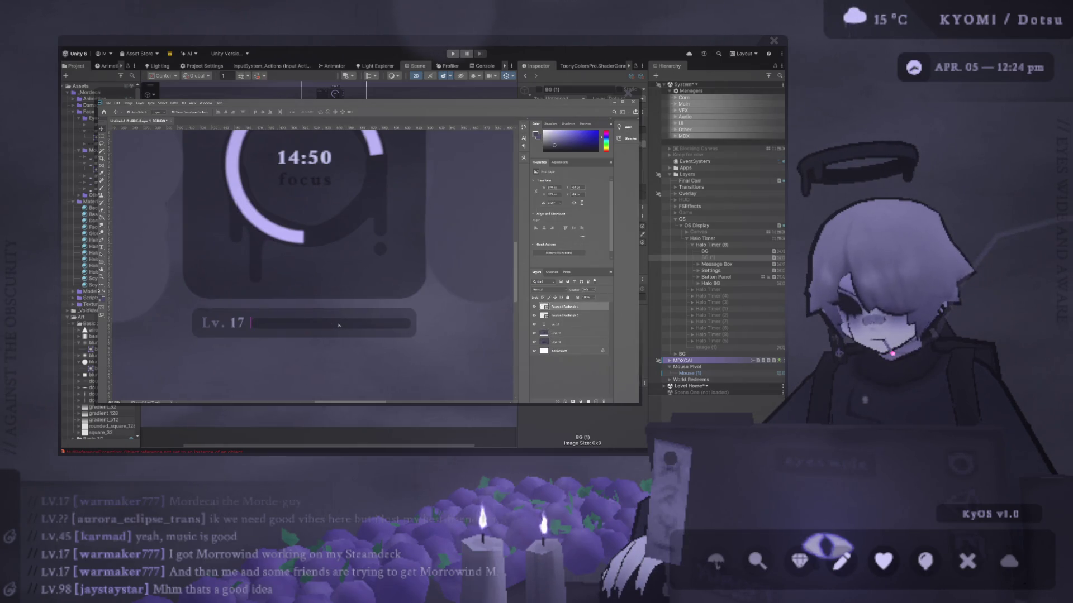
left_click(347, 324)
left_click(365, 321)
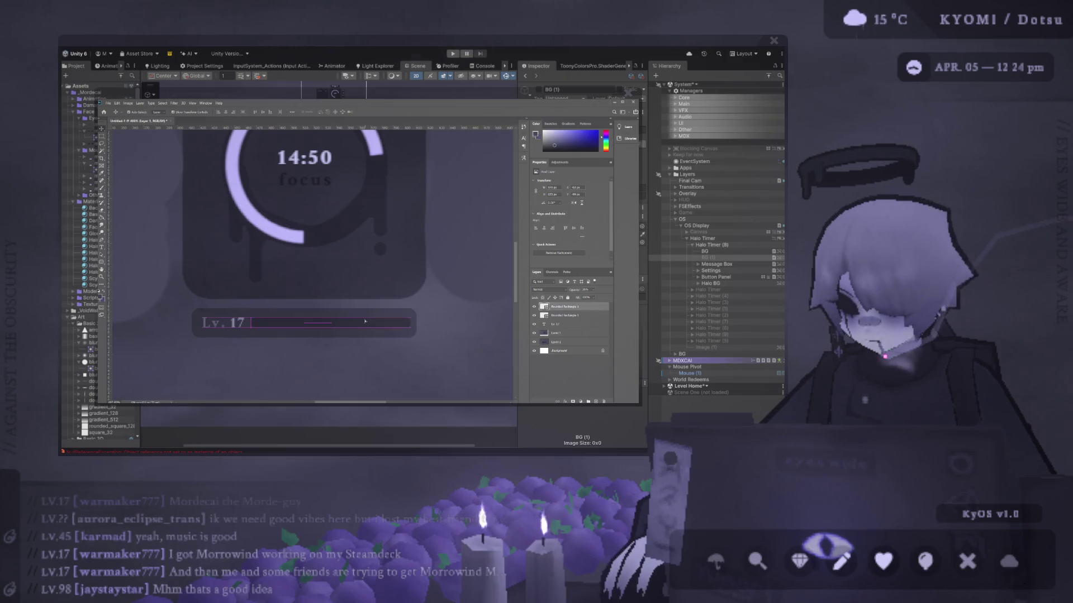
left_click(365, 323)
scroll(371, 362, "down", 3)
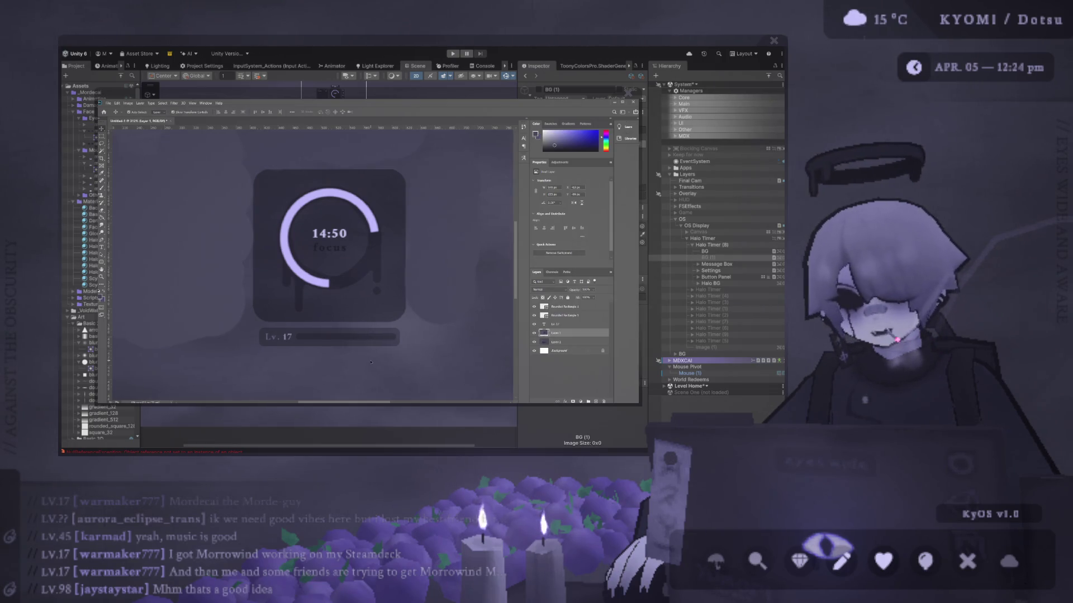
key("ctrl+minus")
key("ctrl+minus")
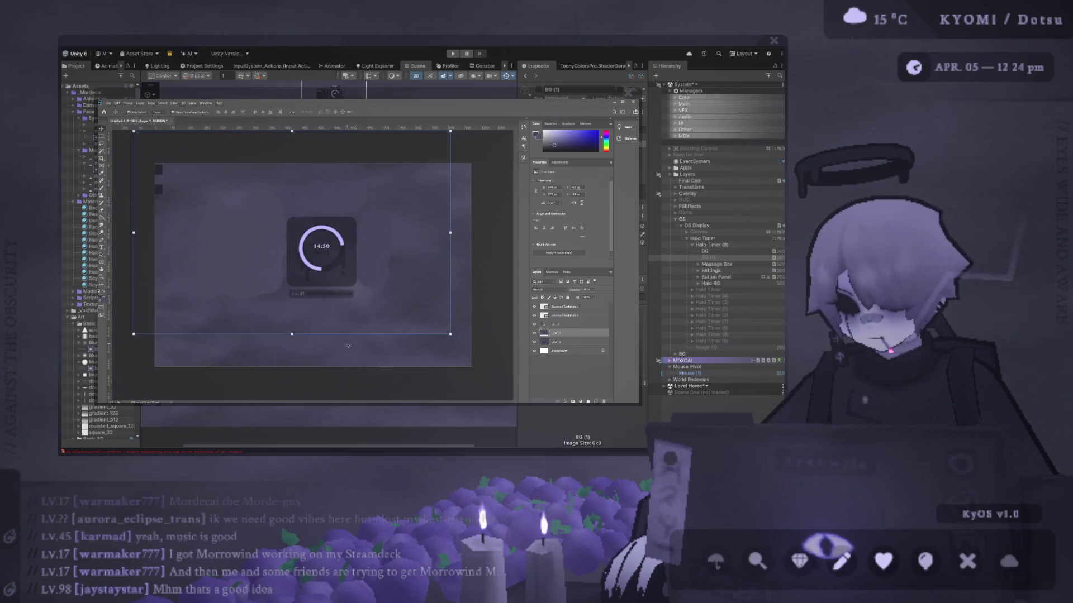
Switch between Layer 1 and the Level 1 bar, ending on the top strip shape layer
scroll(346, 285, "up", 8)
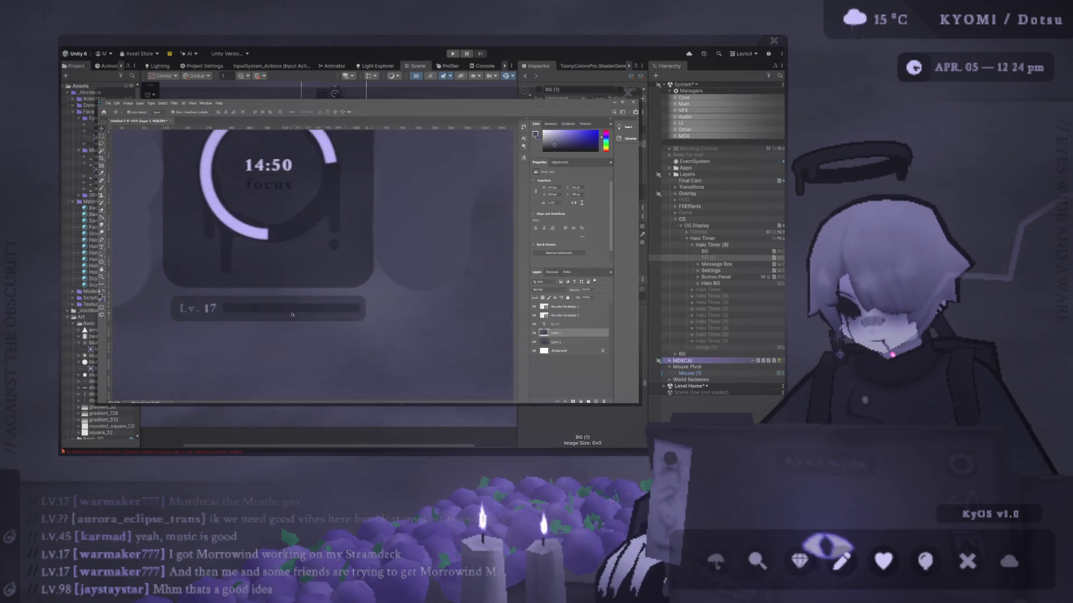
left_click(231, 308)
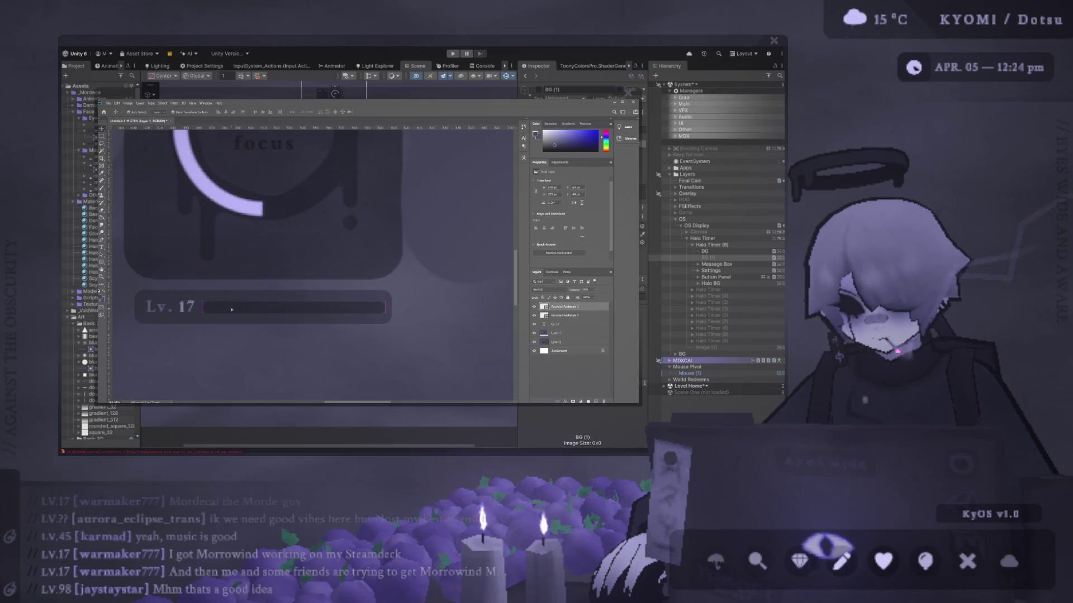
scroll(231, 309, "down", 5)
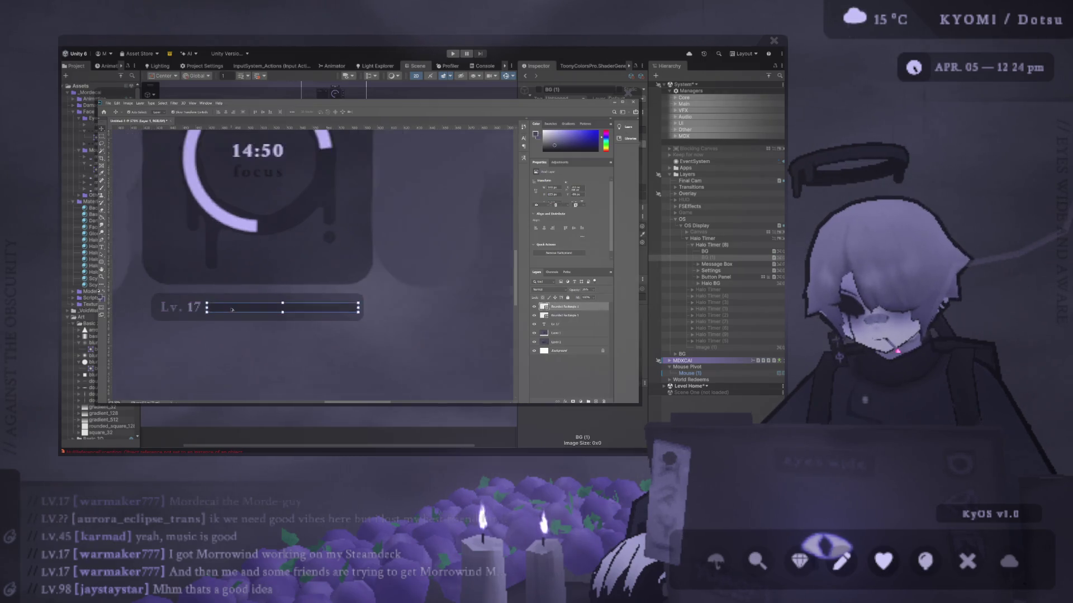
left_click(232, 309)
left_click(208, 334)
scroll(297, 259, "down", 3)
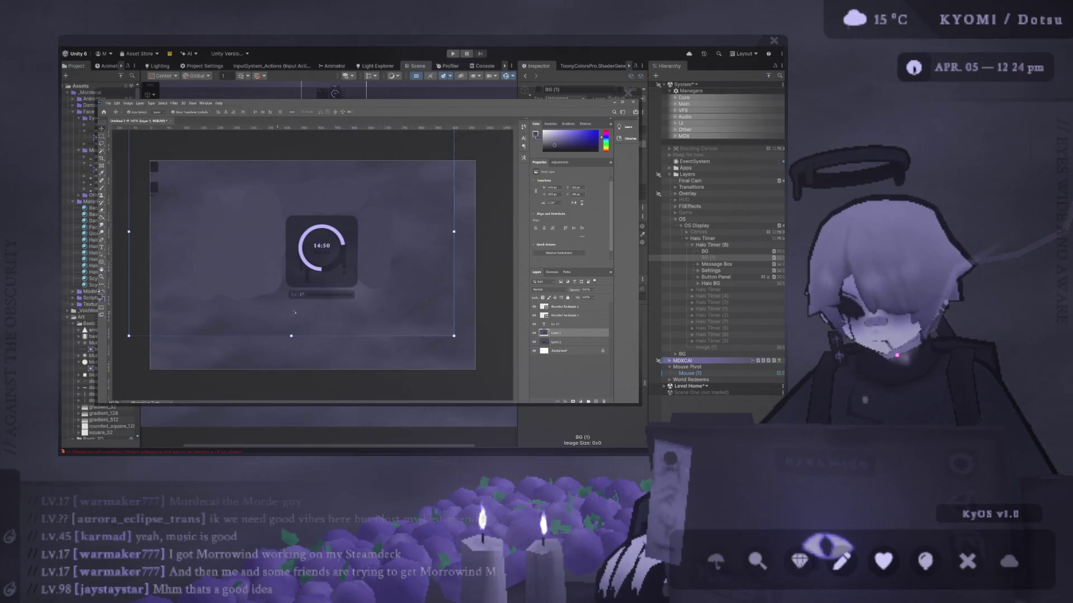
scroll(297, 260, "up", 2)
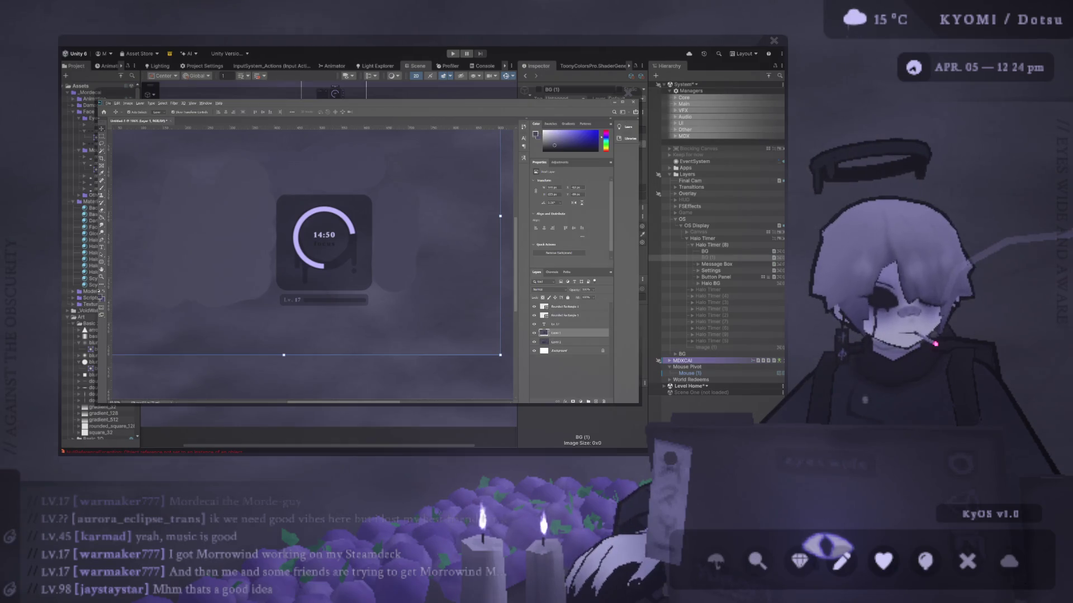
scroll(399, 320, "up", 2)
left_click(594, 308)
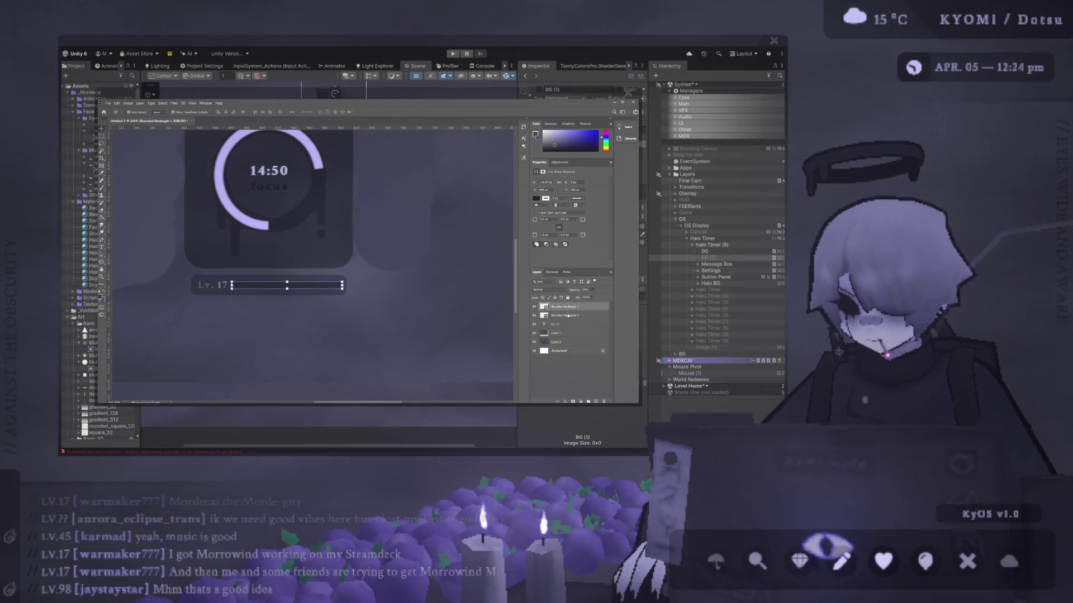
Copy the strip onto the Lv. 17 bar and shorten it into a progress fill
key("ctrl+j")
left_click_drag(306, 249, 330, 228)
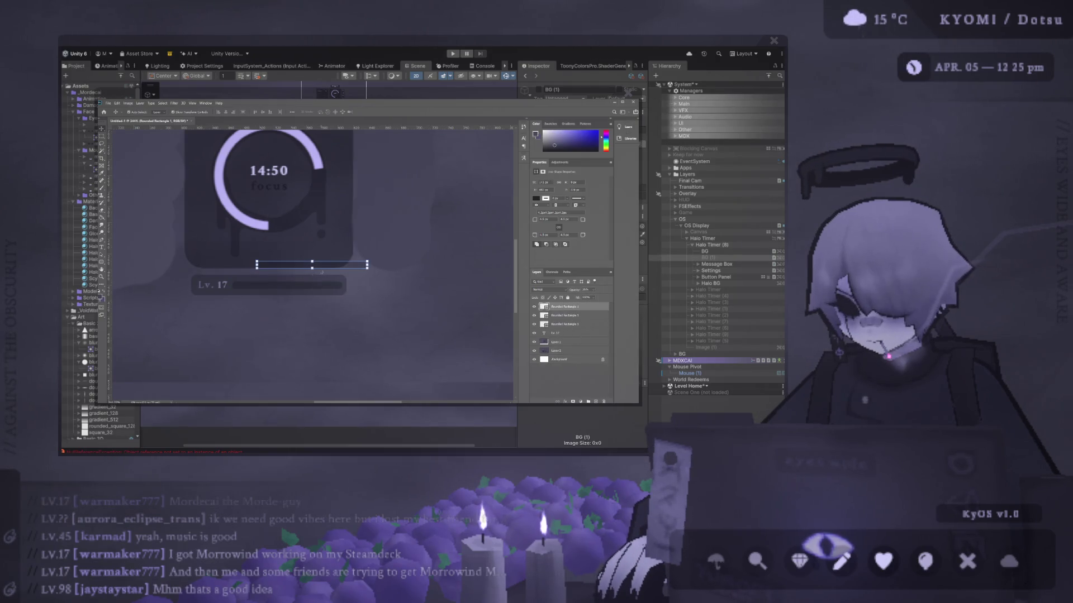
left_click_drag(327, 268, 302, 288)
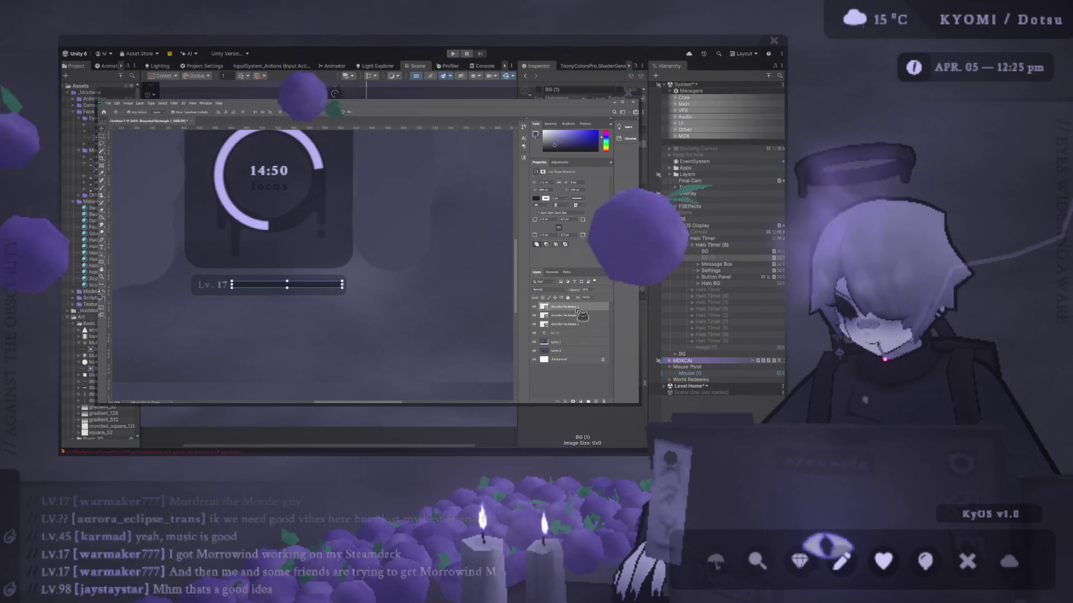
key("ctrl+t")
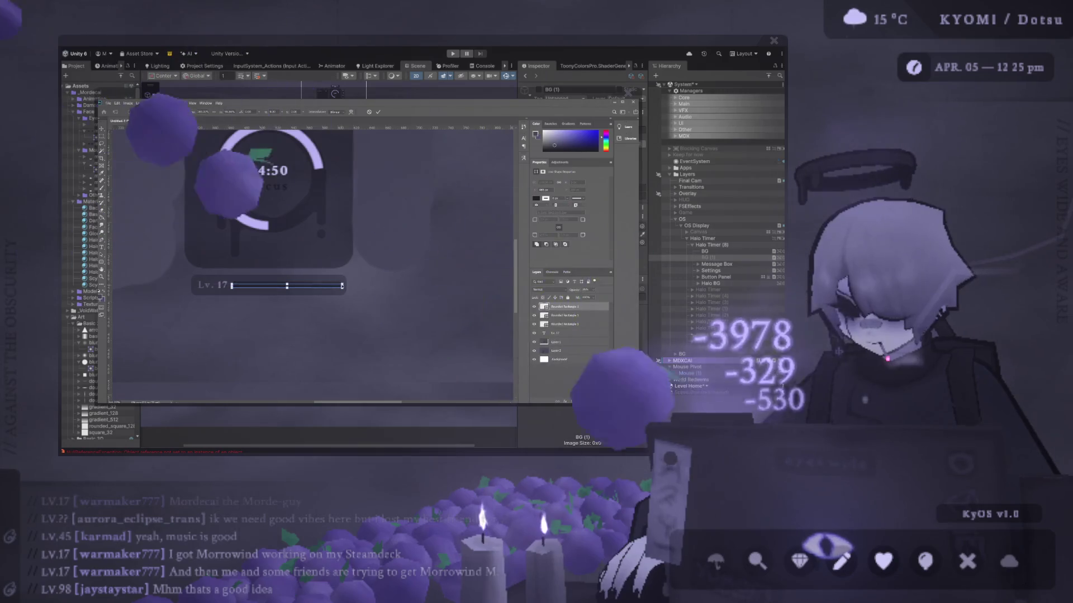
left_click_drag(342, 285, 305, 286)
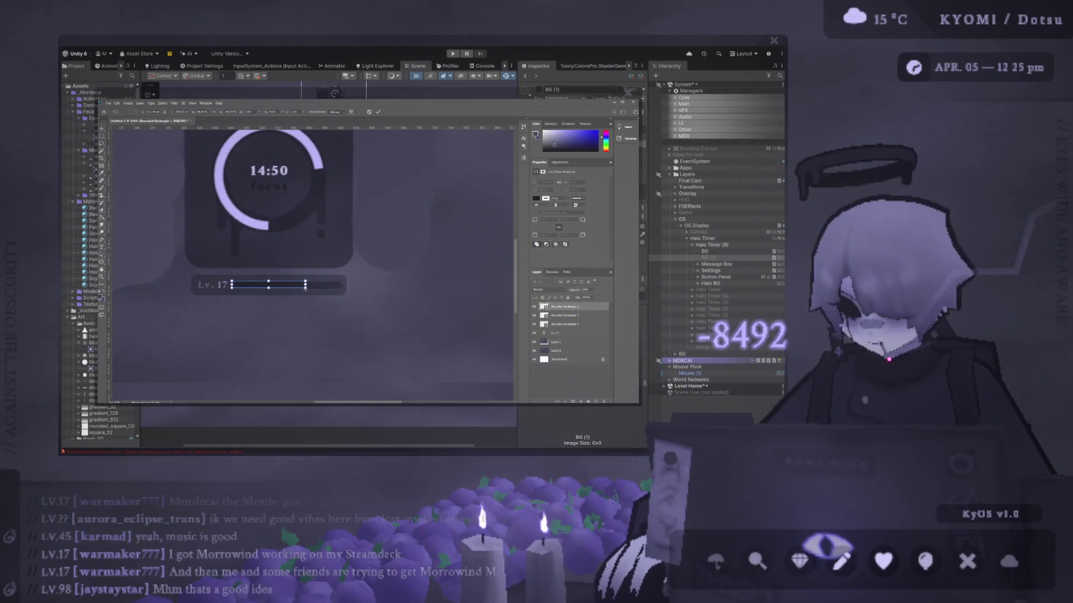
scroll(287, 326, "down", 2)
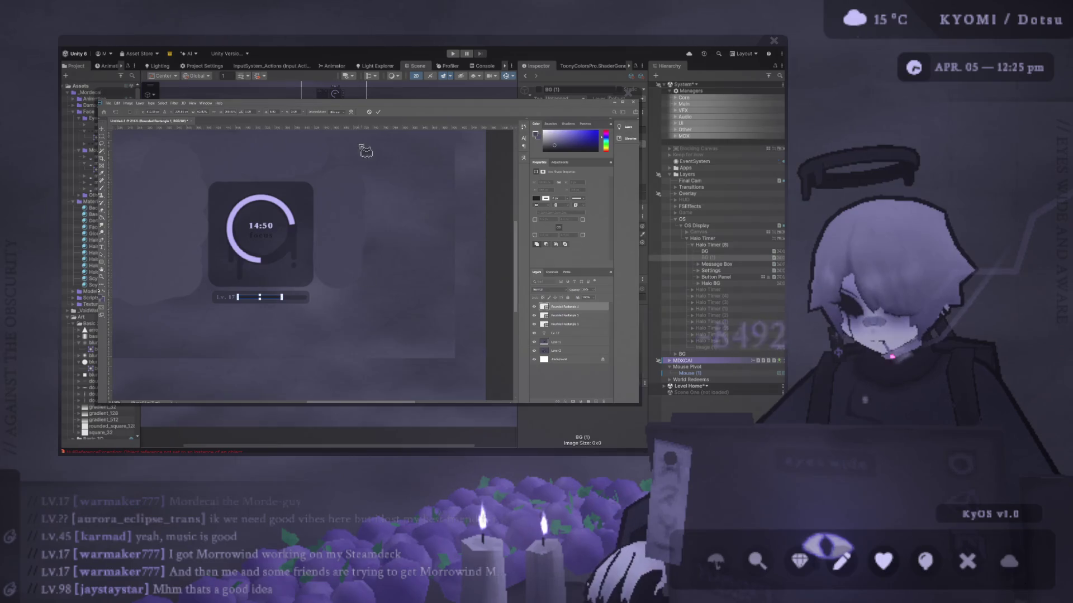
left_click(377, 112)
Check the resized fill by selecting the rounded bar and Lv. 17 bar shapes in turn
scroll(313, 252, "down", 2)
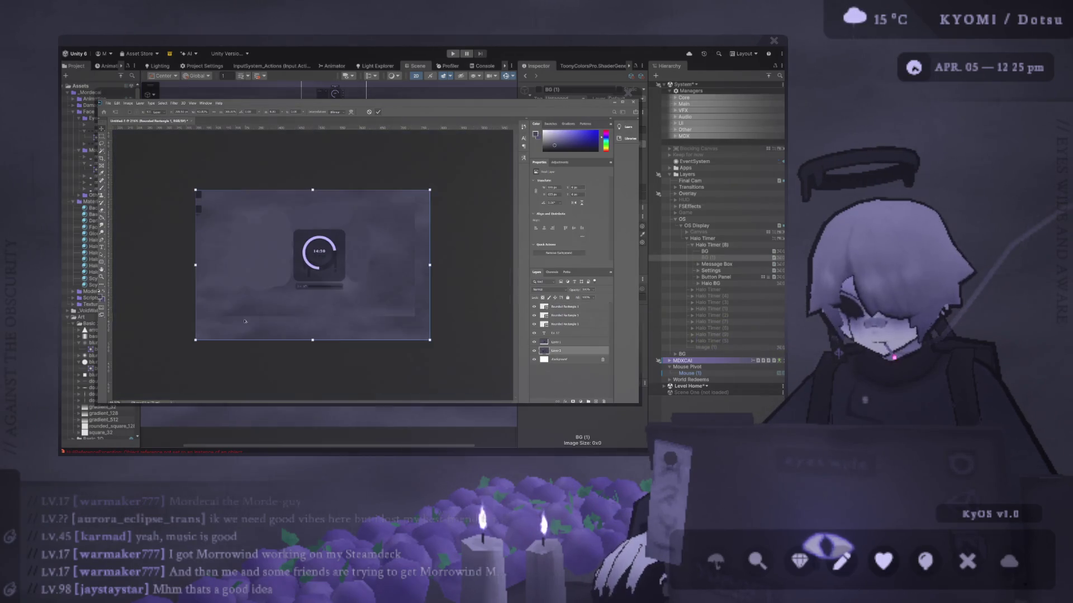
scroll(349, 297, "up", 5)
scroll(350, 297, "down", 2)
left_click(313, 344)
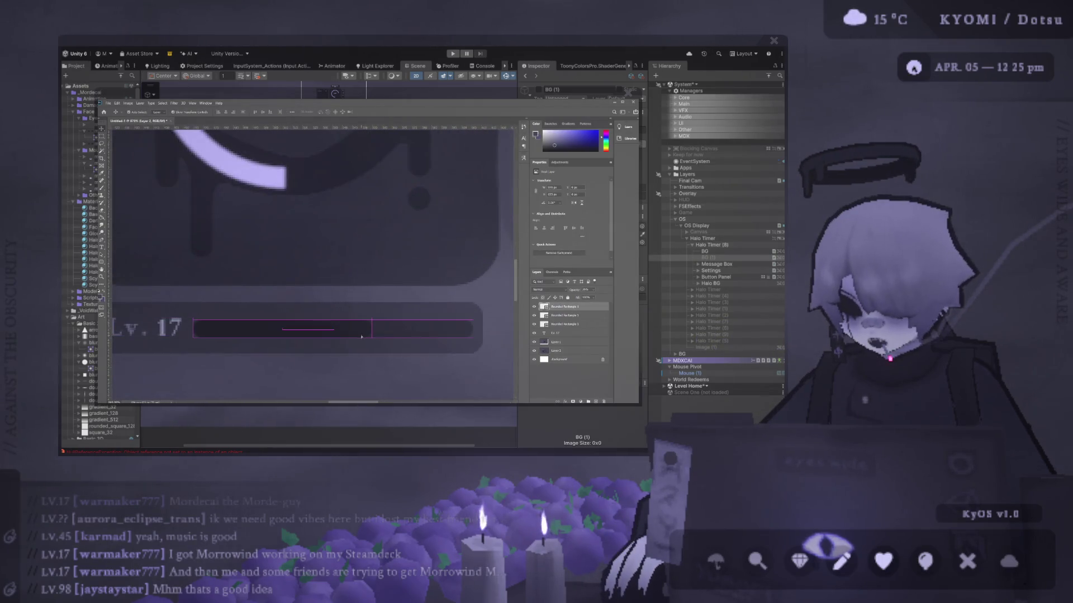
scroll(308, 363, "down", 2)
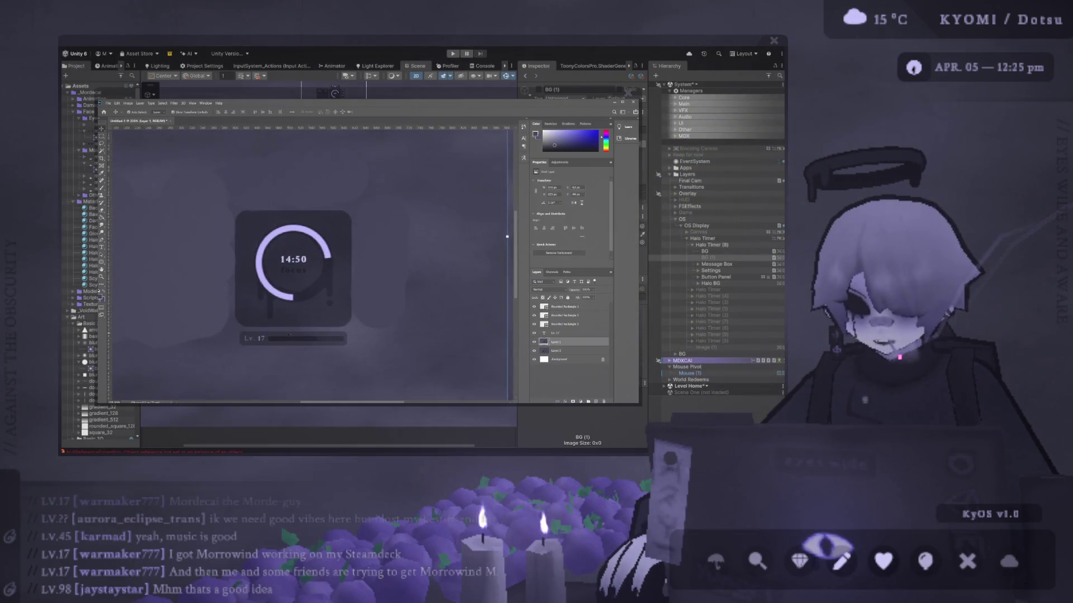
scroll(320, 333, "down", 2)
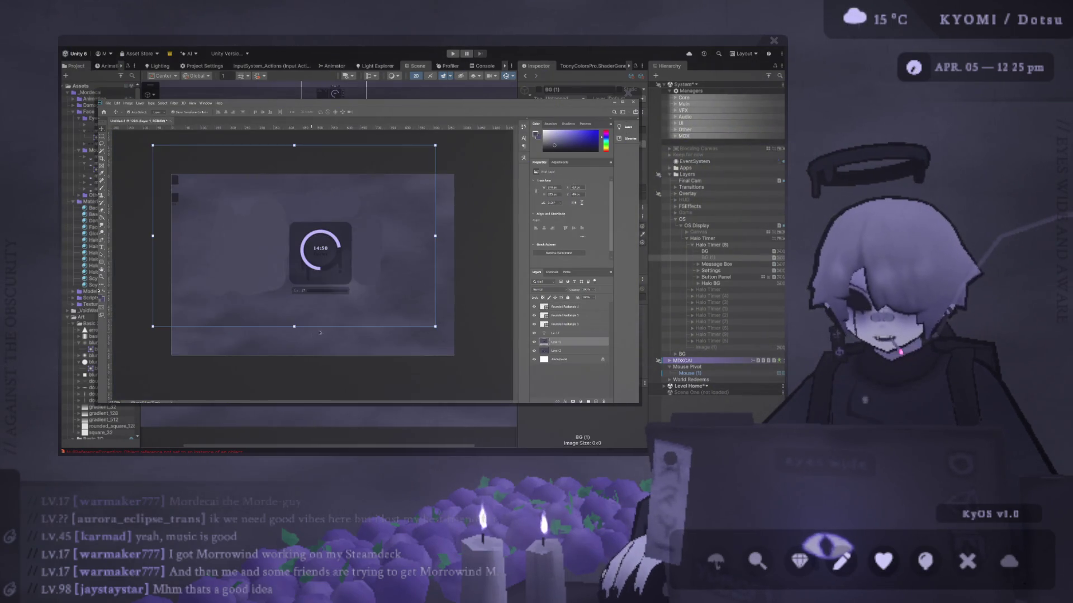
scroll(352, 290, "up", 3)
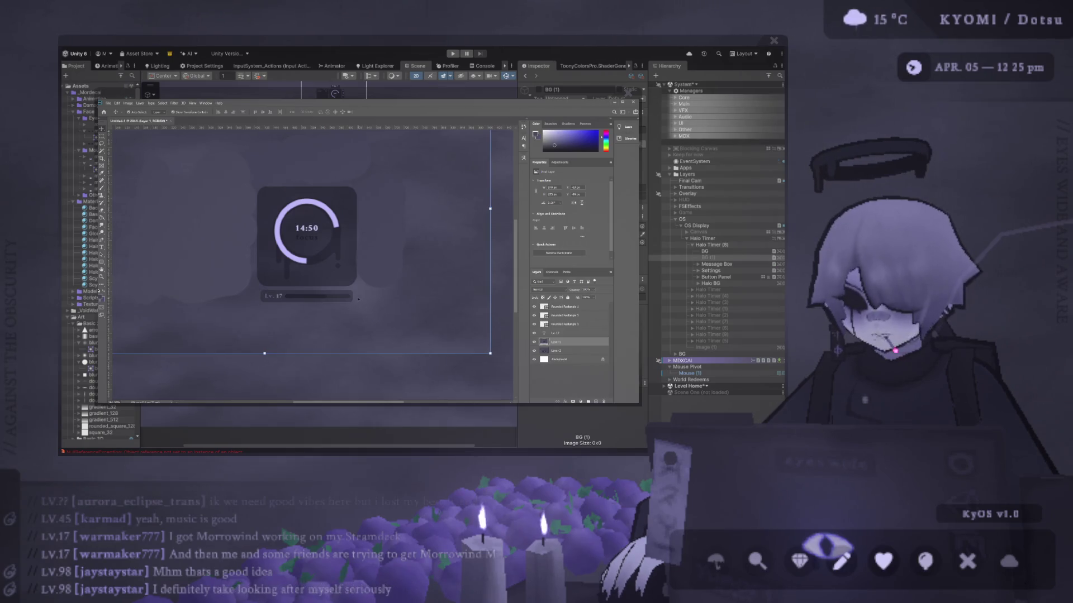
scroll(313, 285, "up", 3)
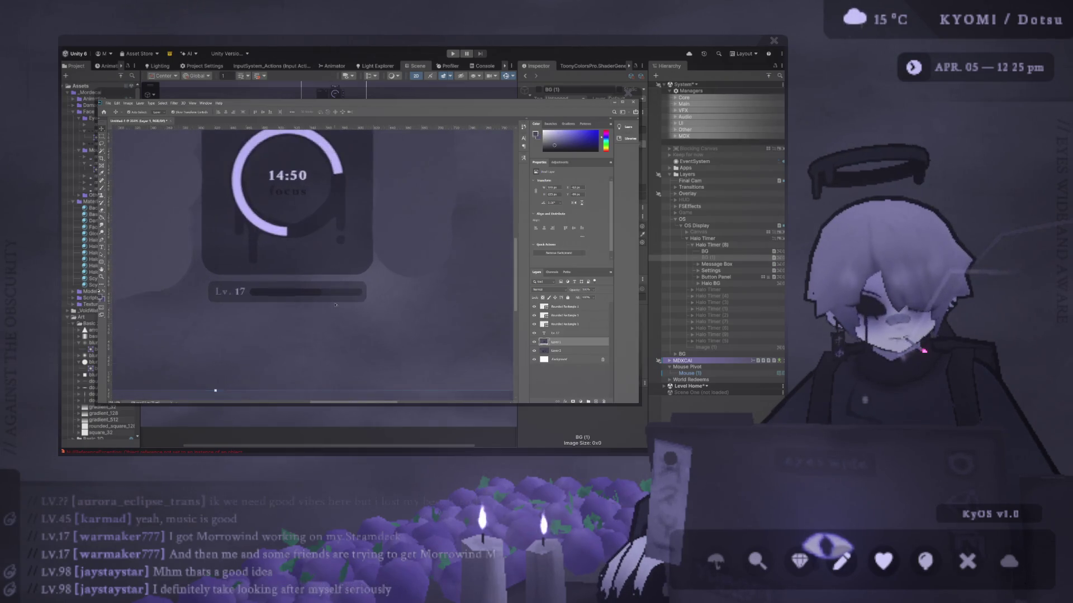
scroll(302, 294, "down", 3)
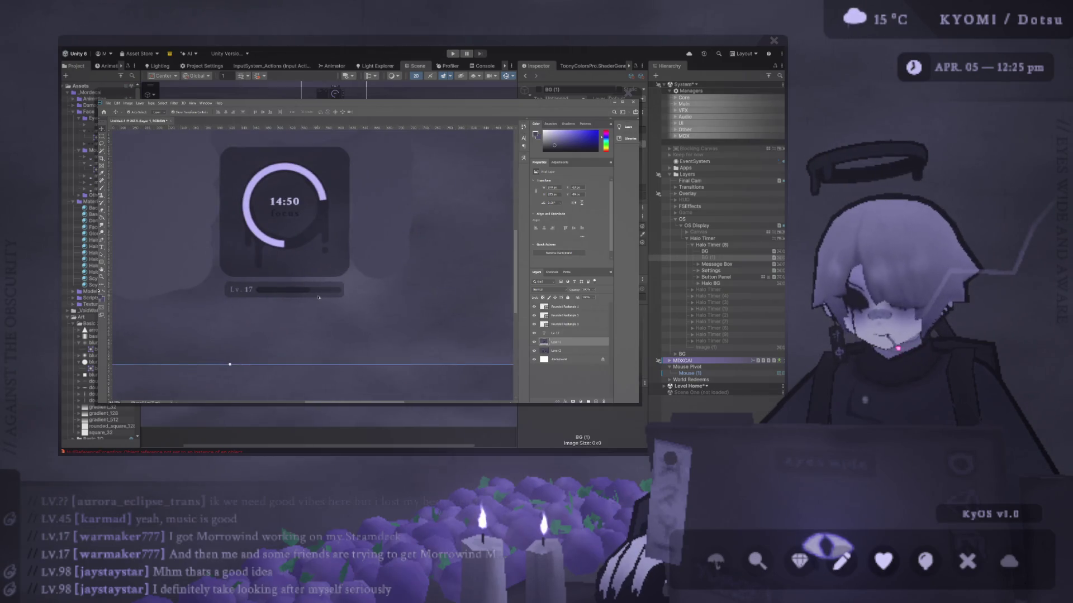
scroll(319, 297, "up", 2)
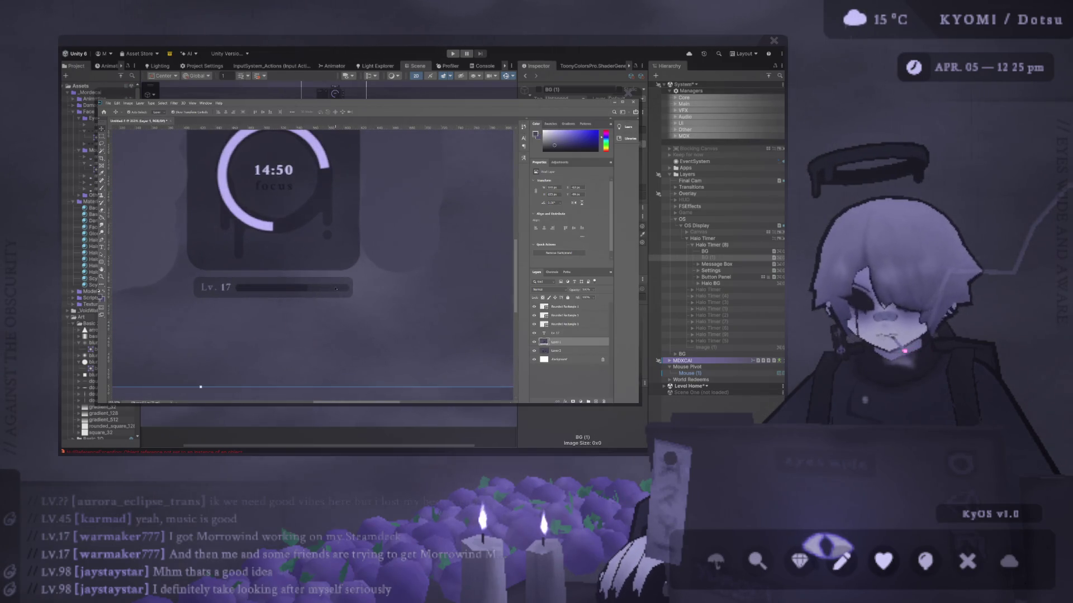
left_click(592, 316)
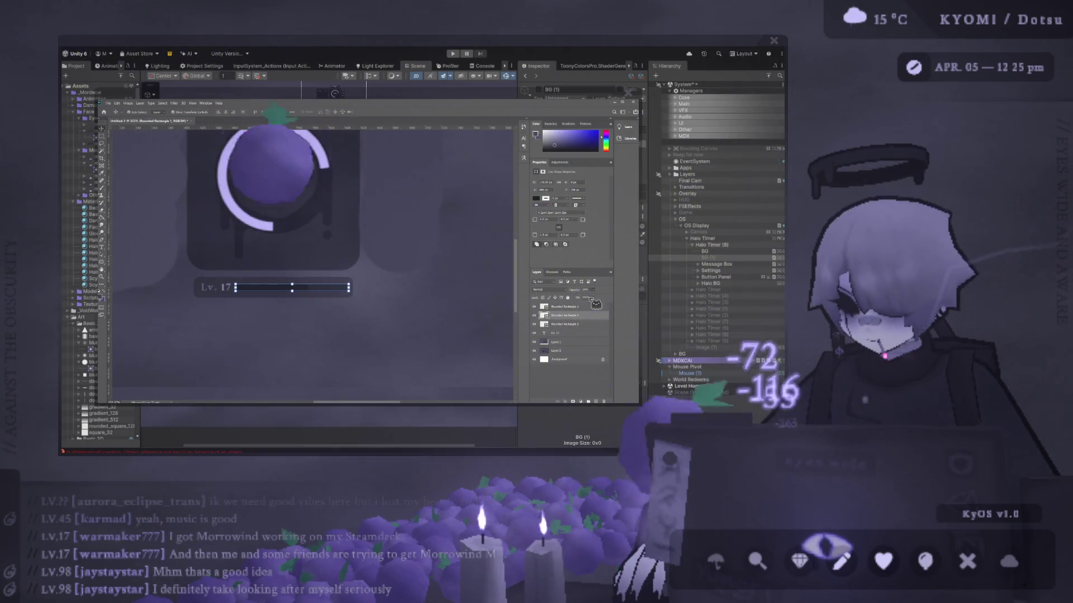
left_click(372, 307)
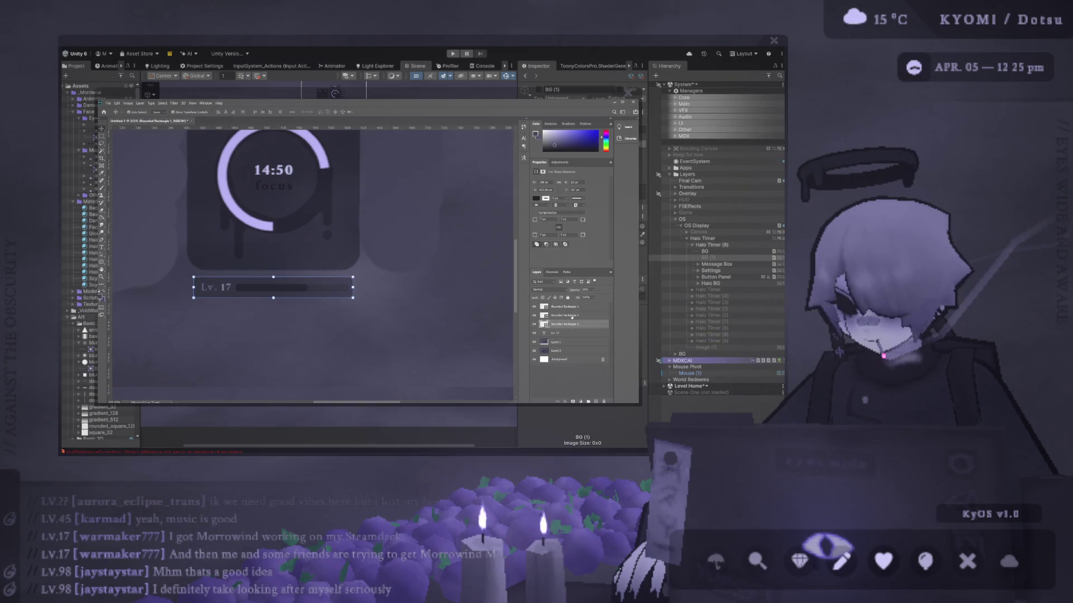
Select Rounded Rectangle 1 and the Lv progress bar, returning to Layer 1 each time
left_click(575, 315)
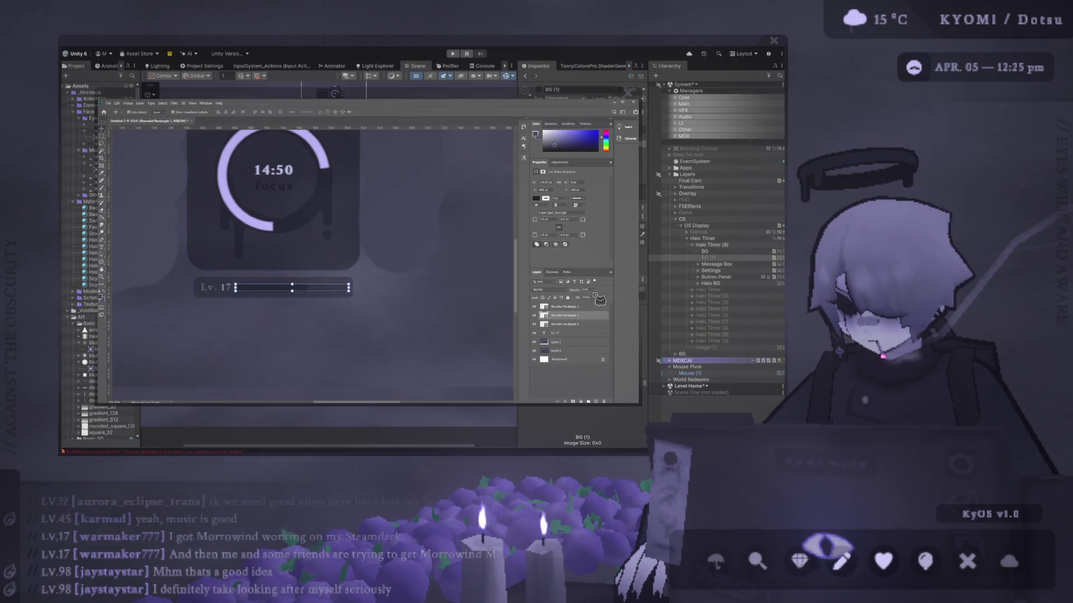
left_click(392, 270)
scroll(353, 302, "down", 3)
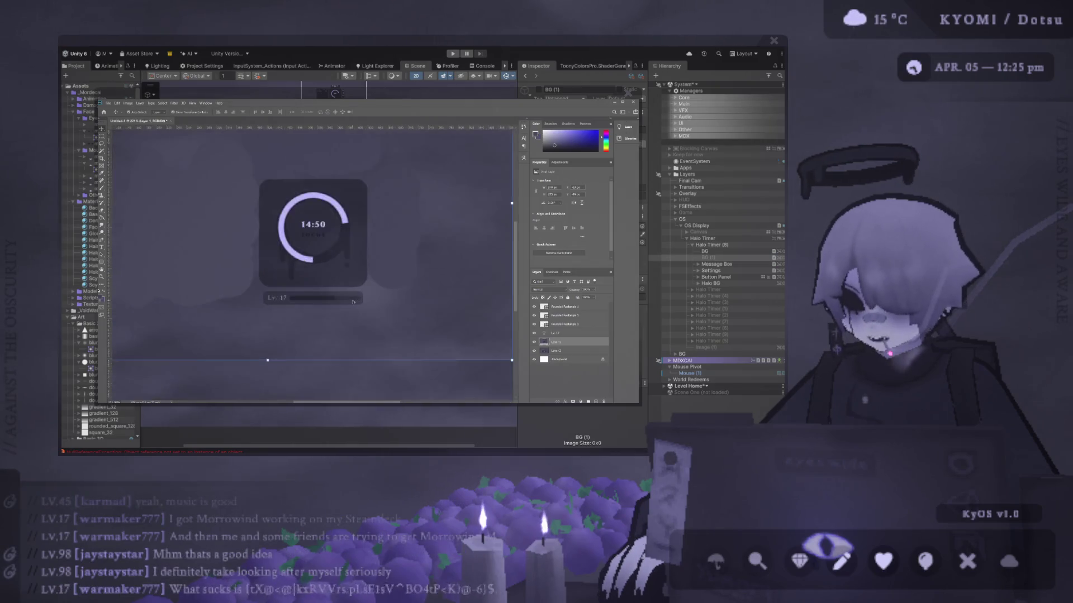
scroll(353, 303, "up", 2)
scroll(383, 305, "up", 2)
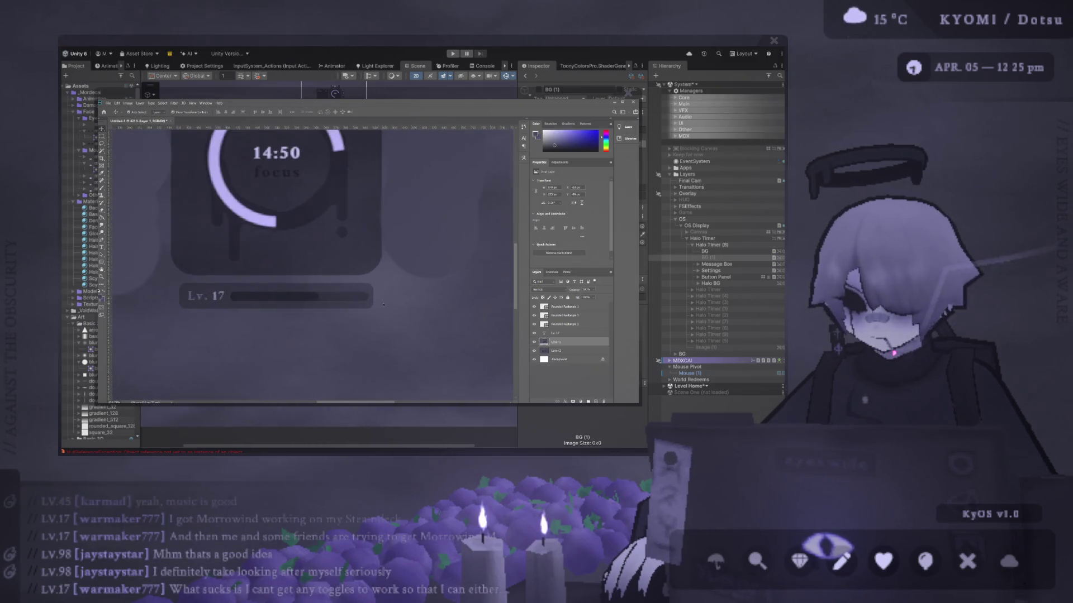
left_click(341, 297)
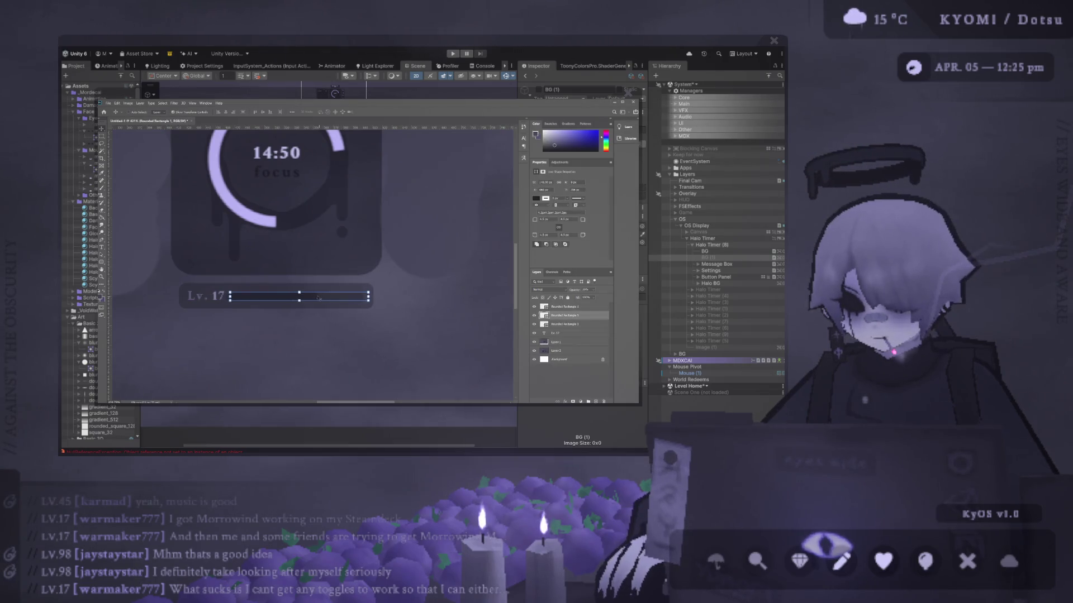
left_click(318, 298)
scroll(229, 296, "down", 1)
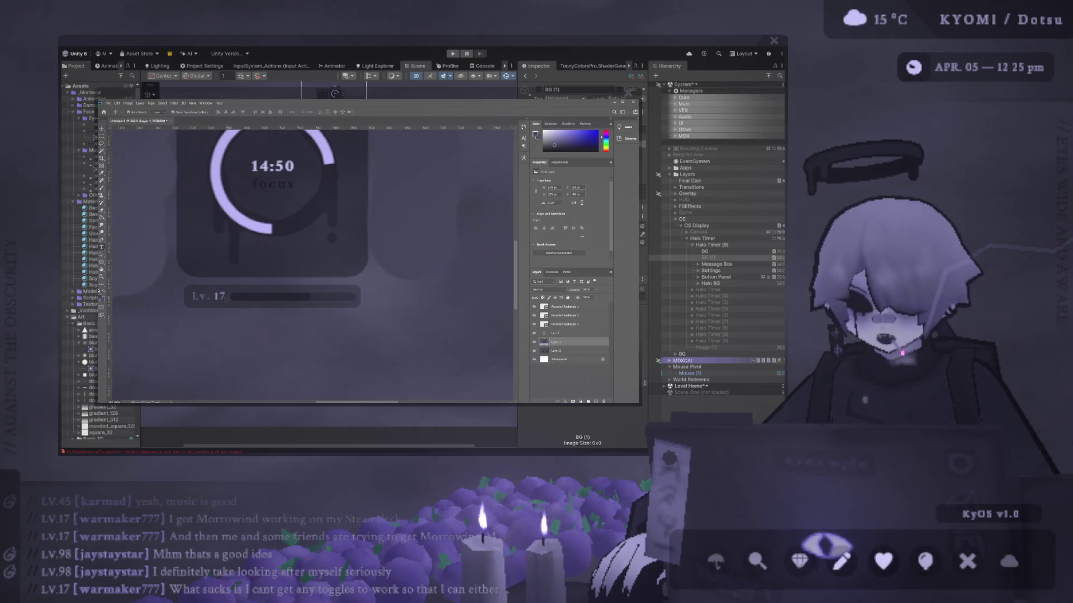
key("t")
left_click_drag(215, 297, 171, 302)
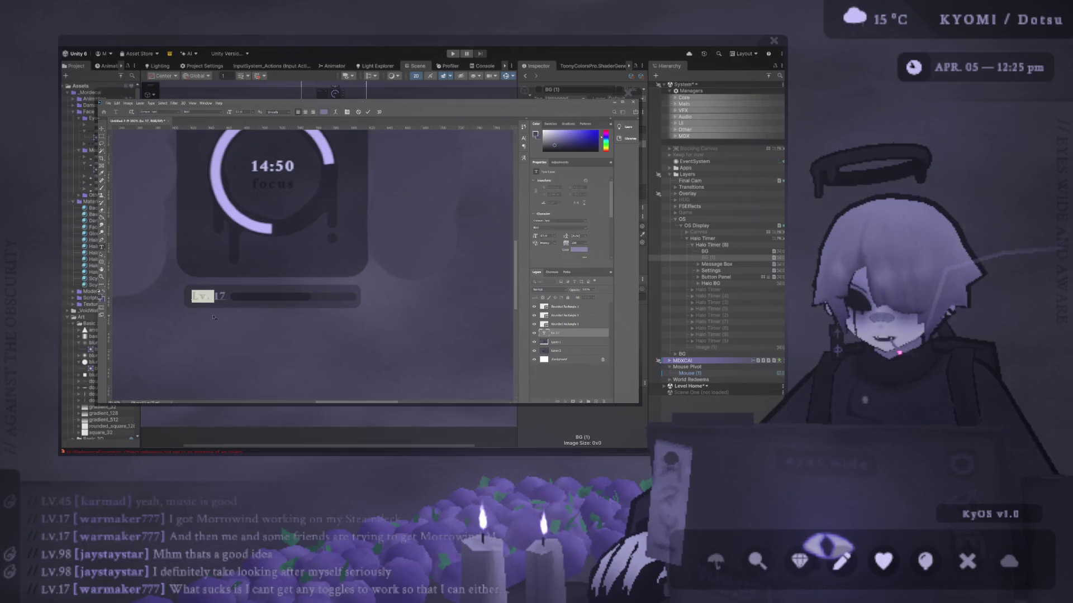
key("BackSpace")
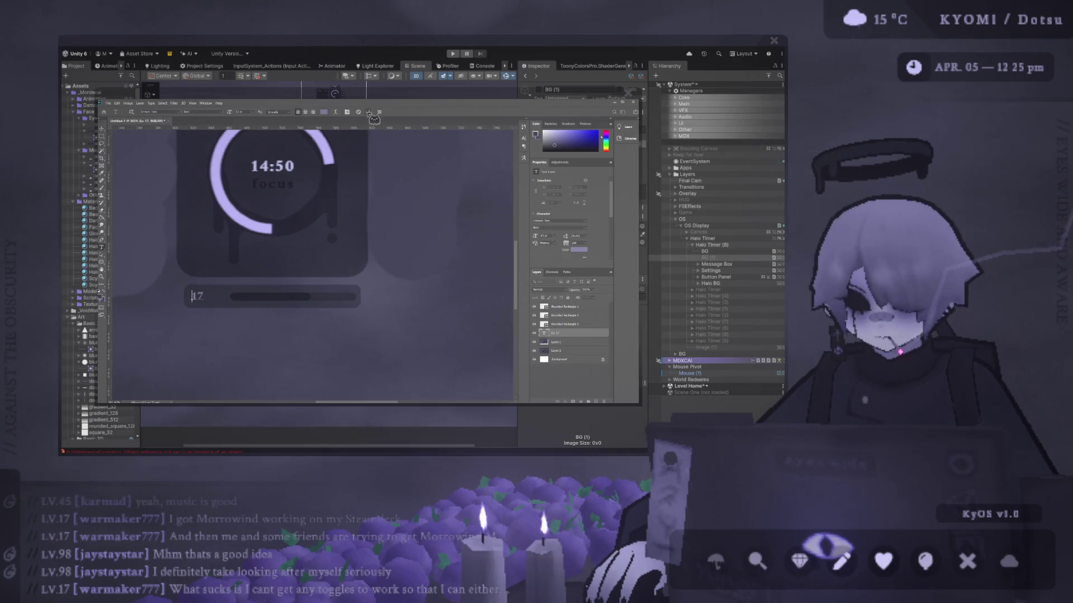
left_click(368, 111)
left_click(102, 130)
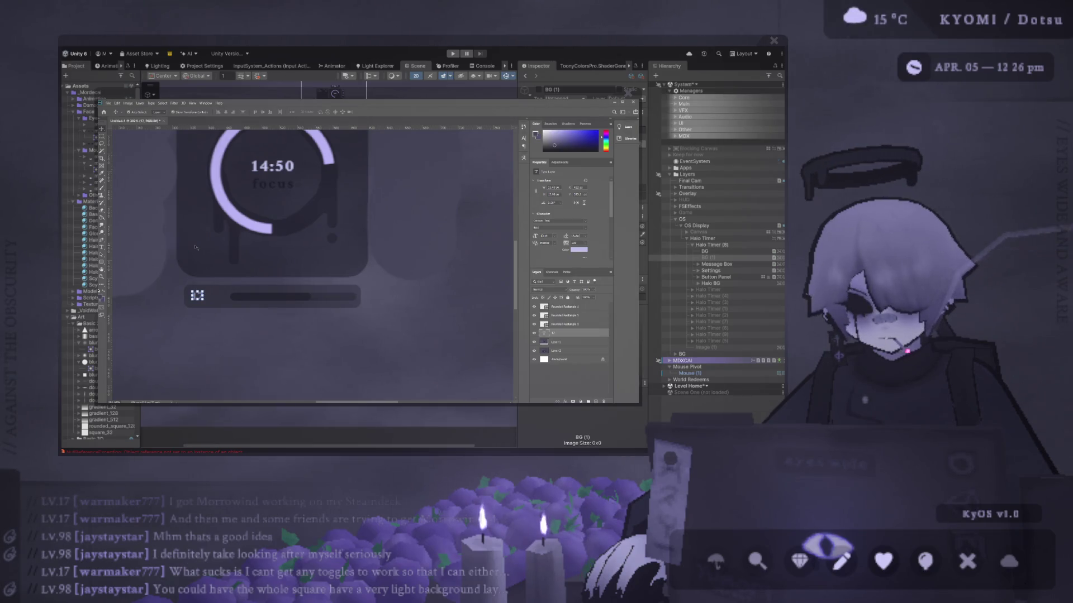
scroll(195, 248, "down", 2)
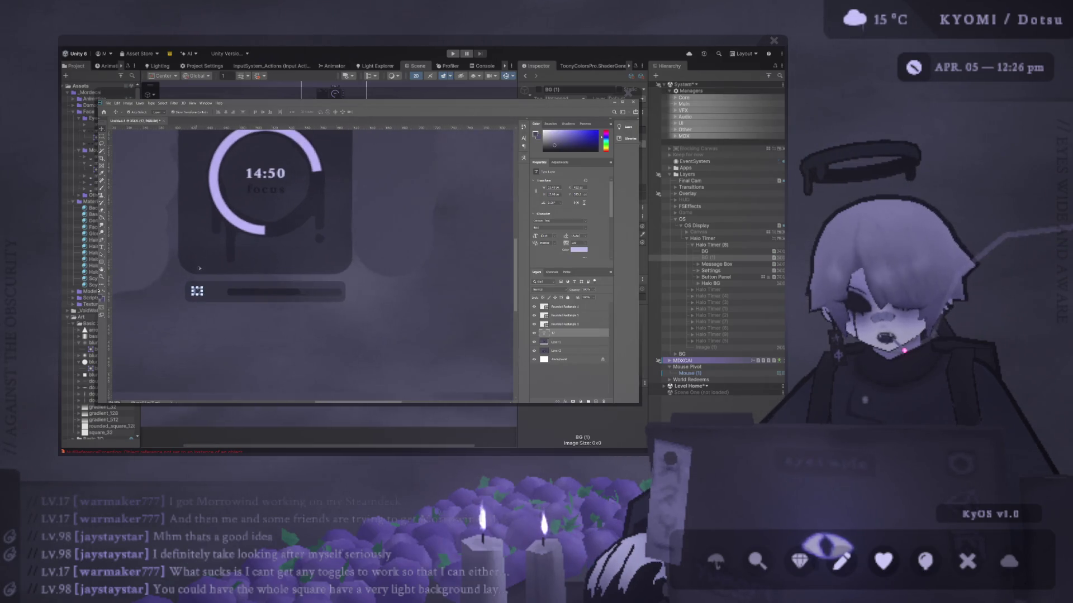
key("ctrl+z")
scroll(197, 278, "down", 3)
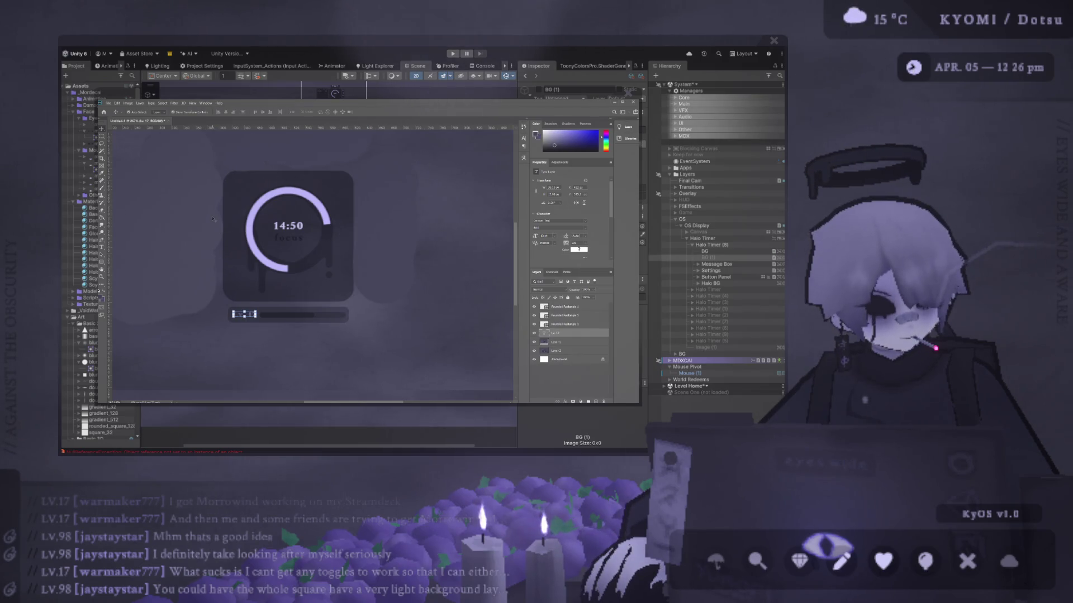
left_click(319, 314)
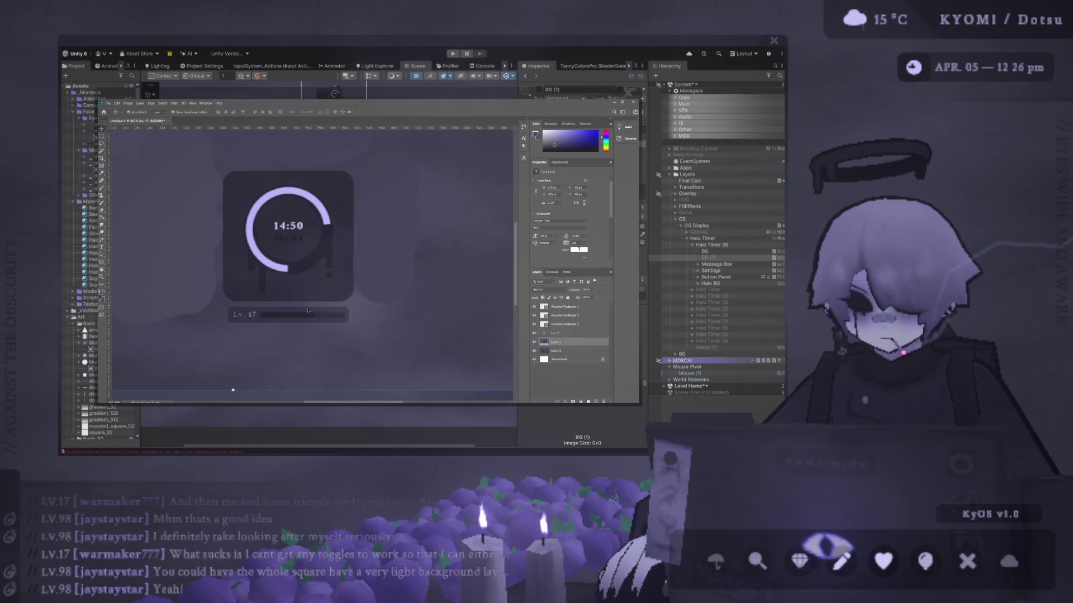
Select the Lv. 17 bar's layers and Alt-drag a copy just below the original bar
scroll(246, 309, "up", 2)
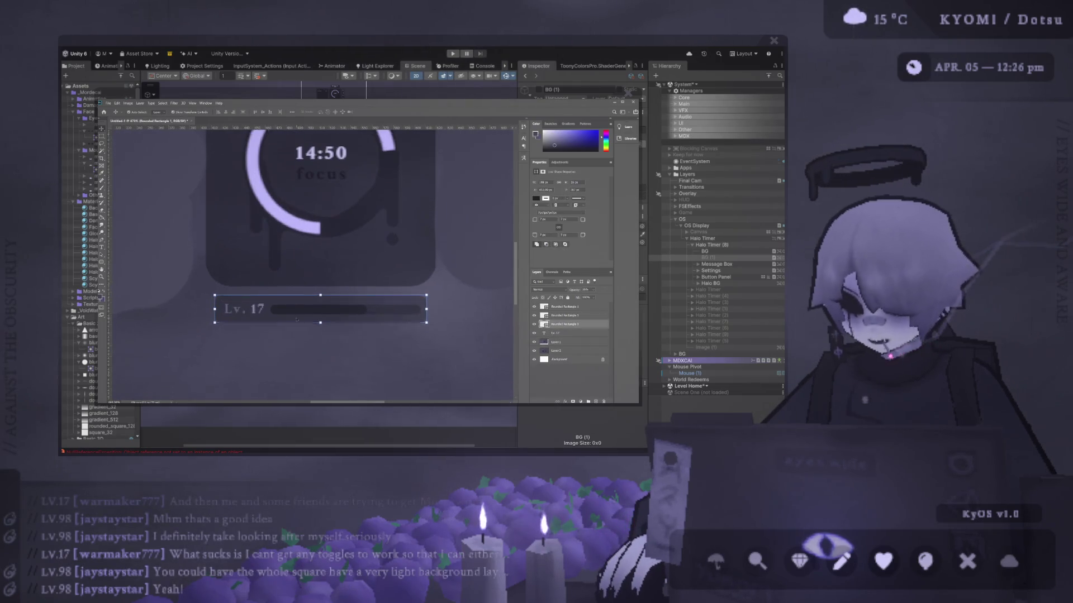
scroll(296, 319, "down", 1)
left_click(556, 342)
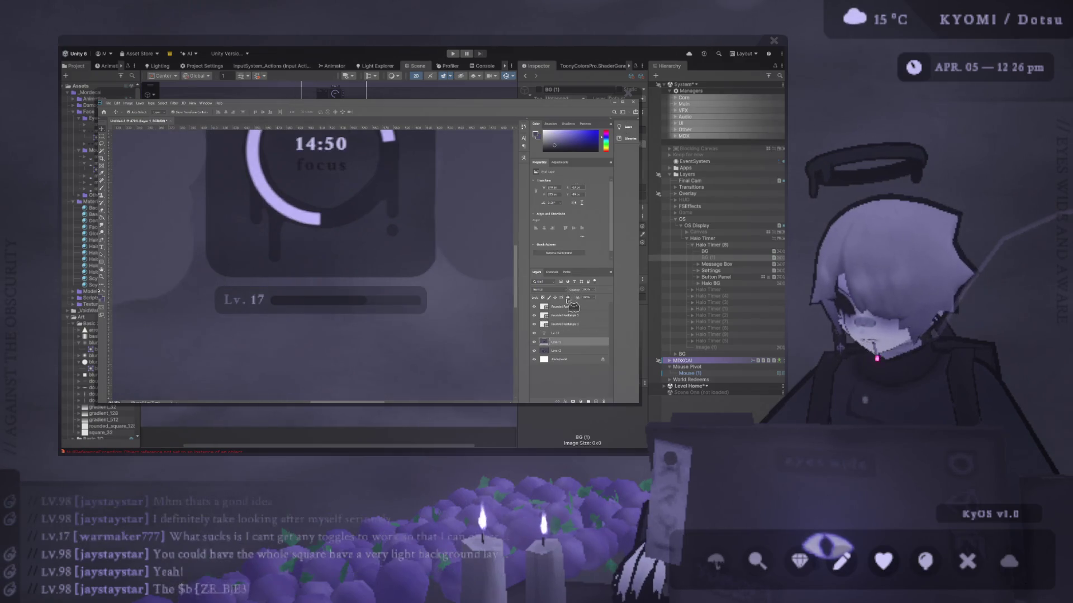
left_click(567, 358)
left_click(556, 350)
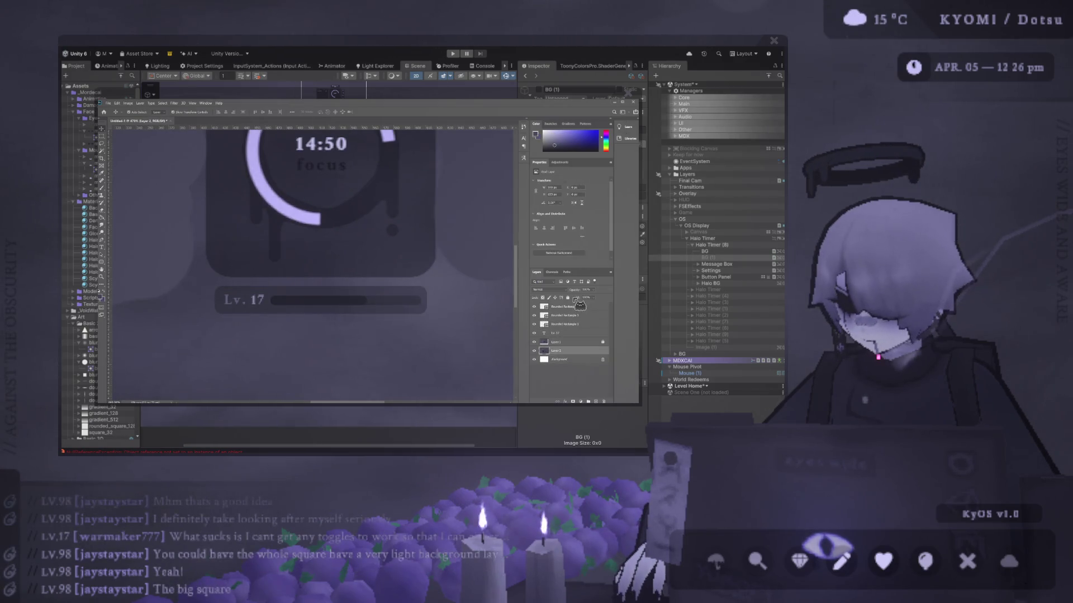
scroll(335, 295, "down", 2)
scroll(335, 294, "right", 2)
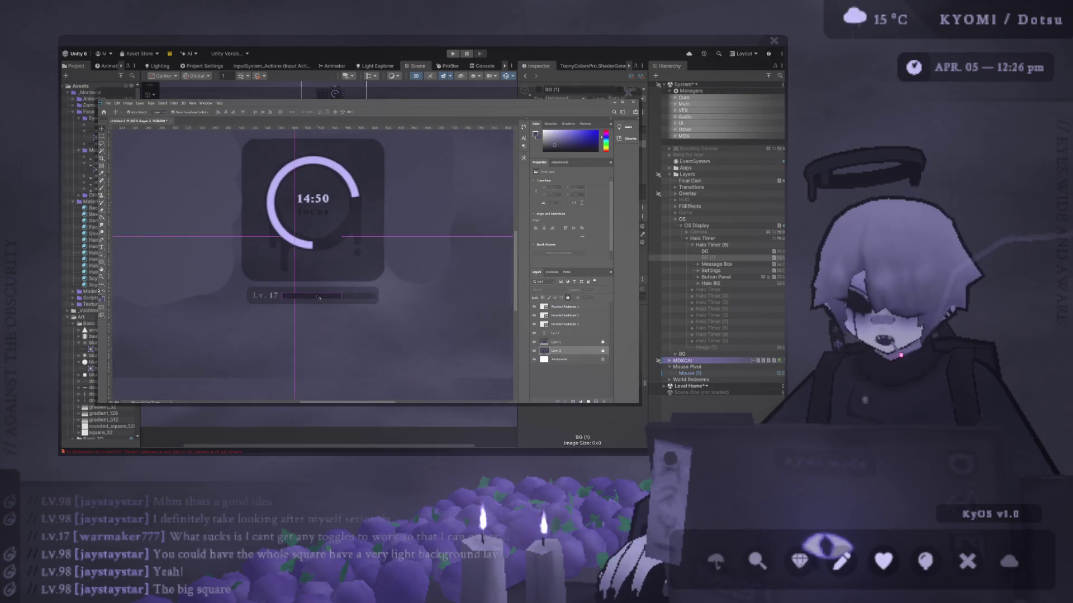
left_click(351, 299)
mouse_move(350, 299)
left_mouse_down()
mouse_move(351, 316)
mouse_move(351, 299)
left_mouse_up()
left_click_drag(260, 290, 259, 317)
Move the rounded rectangle copy onto the lower Lv. 17 bar and narrow it from its right edge
scroll(280, 363, "up", 1)
scroll(280, 363, "up", 2)
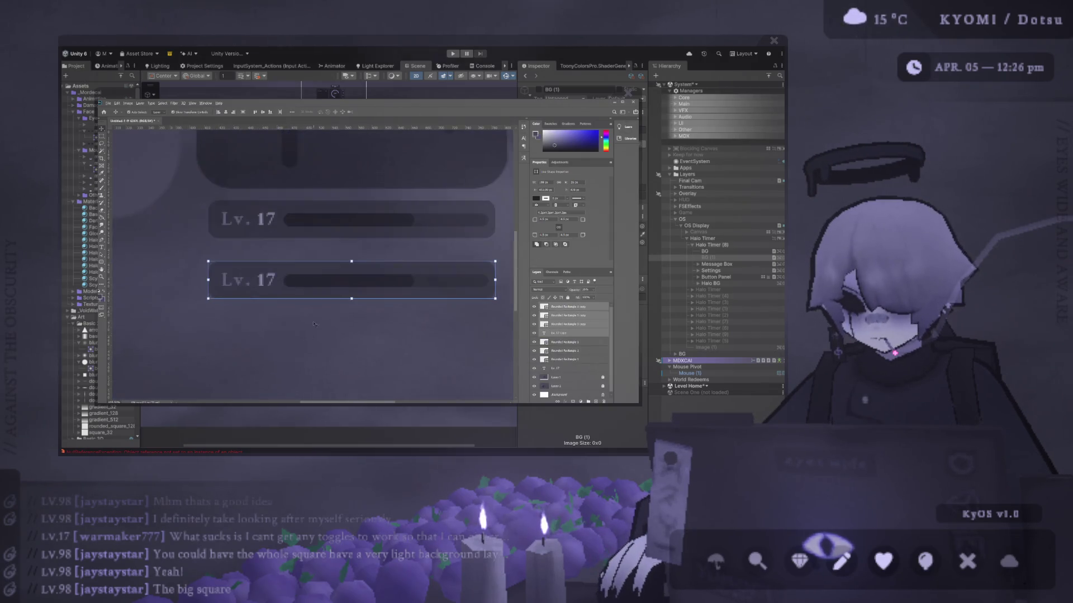
scroll(262, 324, "down", 1)
left_click(340, 299)
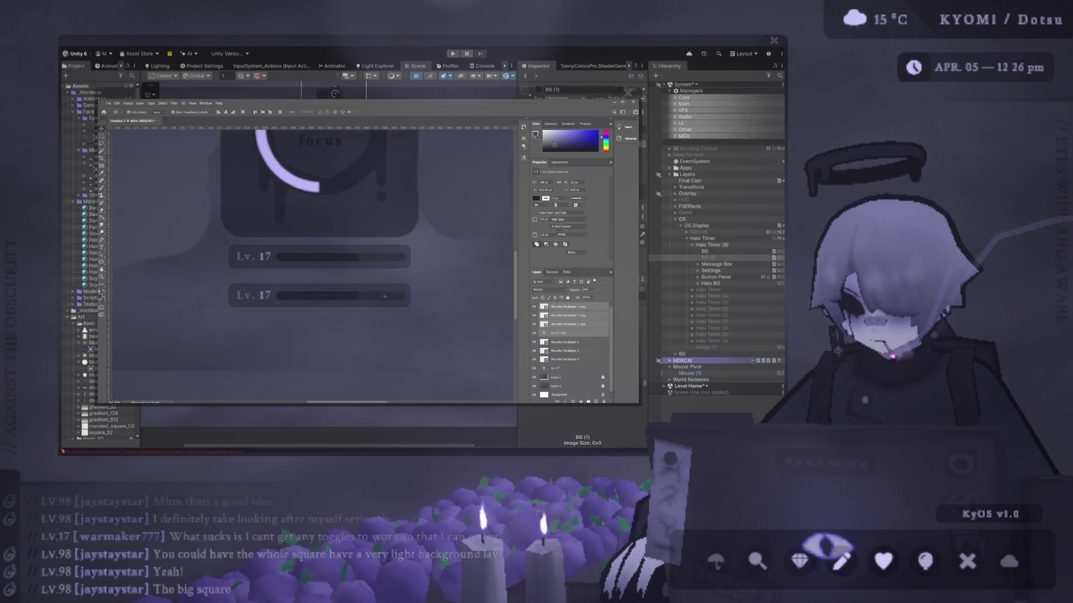
left_click(341, 299)
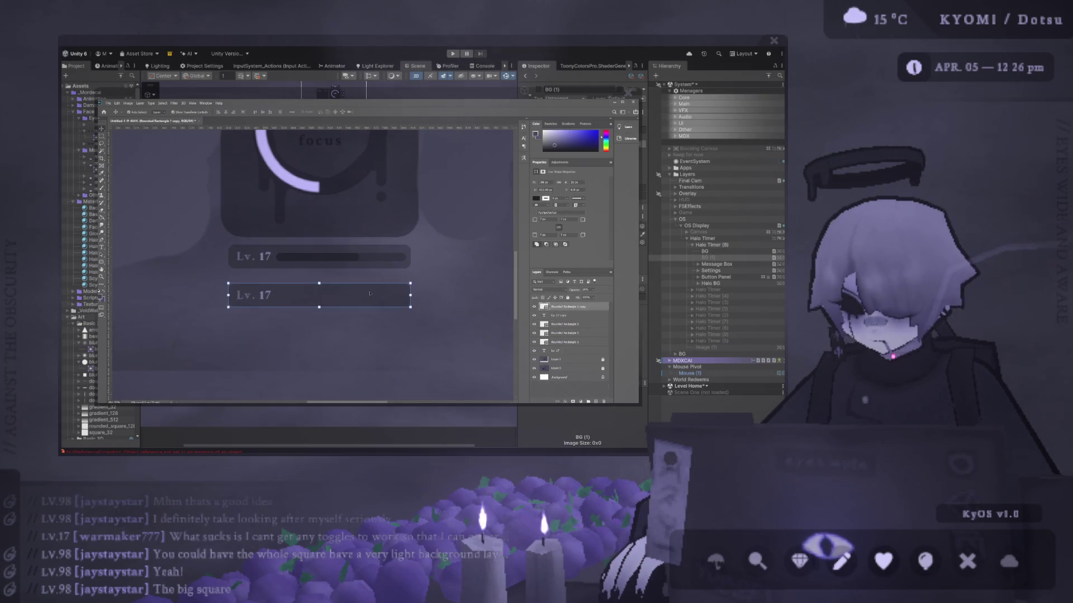
left_click(293, 268)
left_click_drag(293, 269, 300, 299)
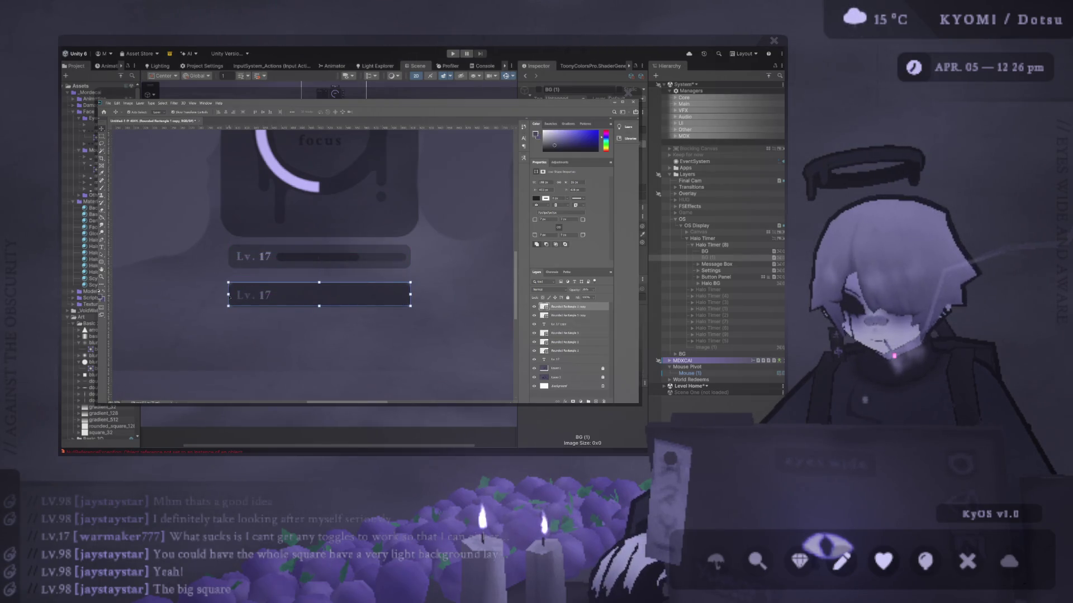
key("ctrl+z")
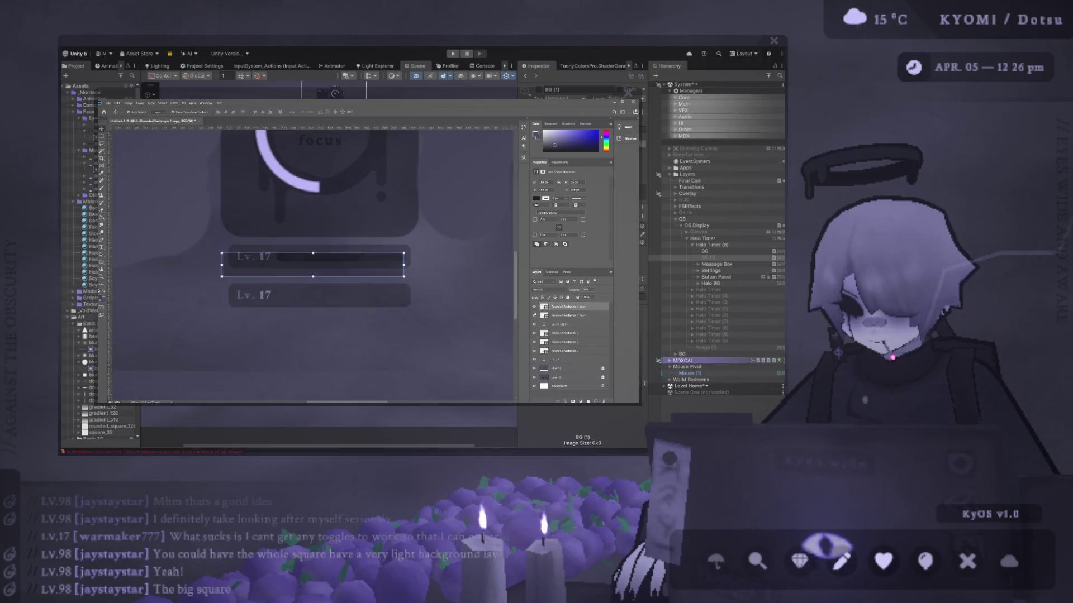
left_click(559, 325)
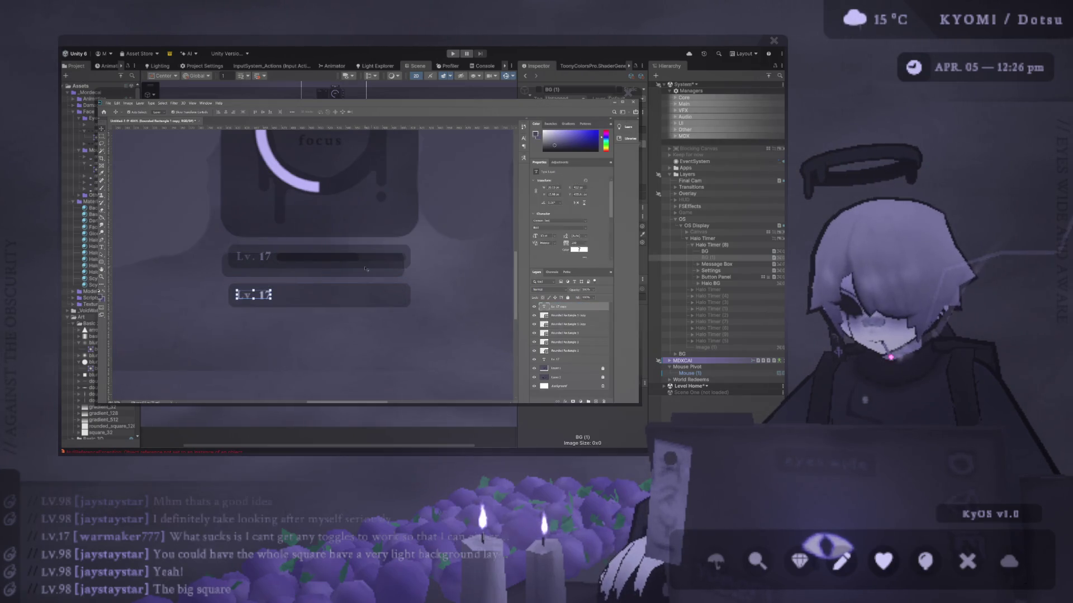
left_click_drag(364, 288, 367, 300)
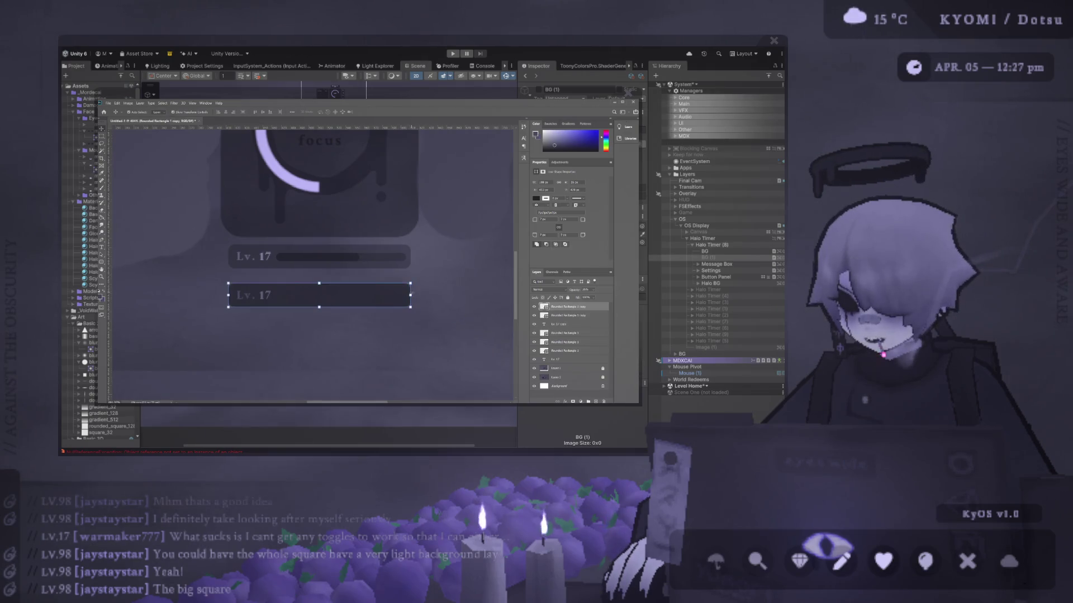
key("ctrl+t")
left_click_drag(411, 295, 329, 301)
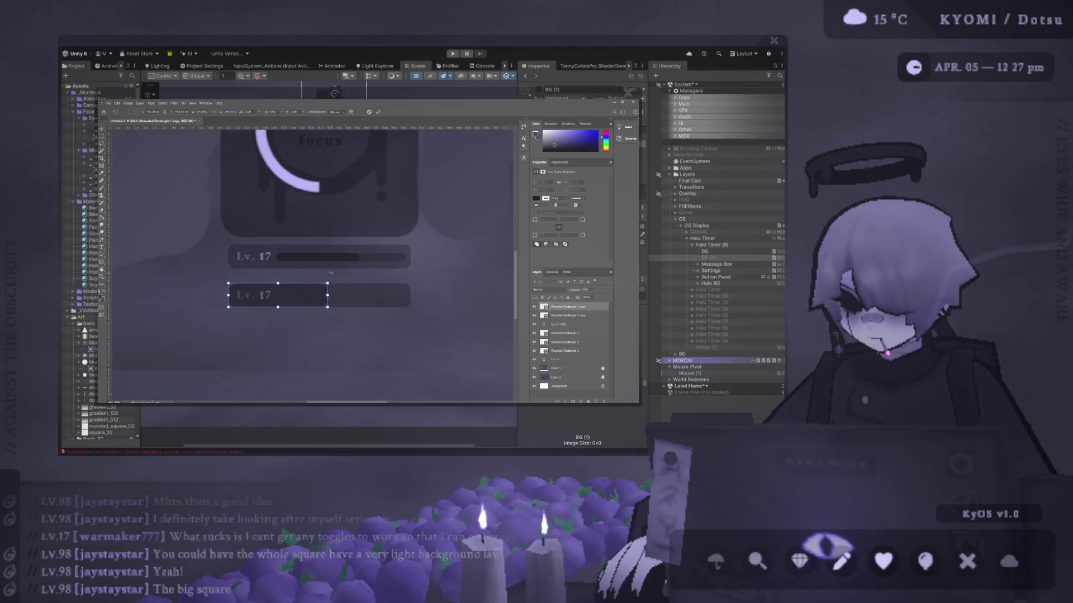
Raise the Lv. 17 copy text layer and centre the label horizontally within the lower bar
key("Escape")
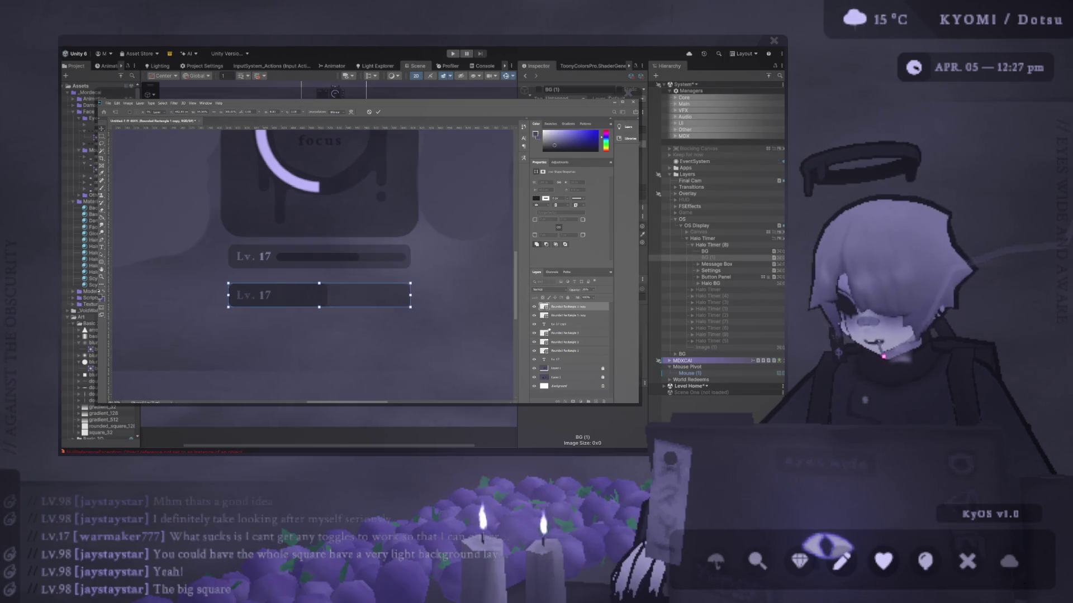
left_click(550, 325)
left_click_drag(550, 326, 553, 307)
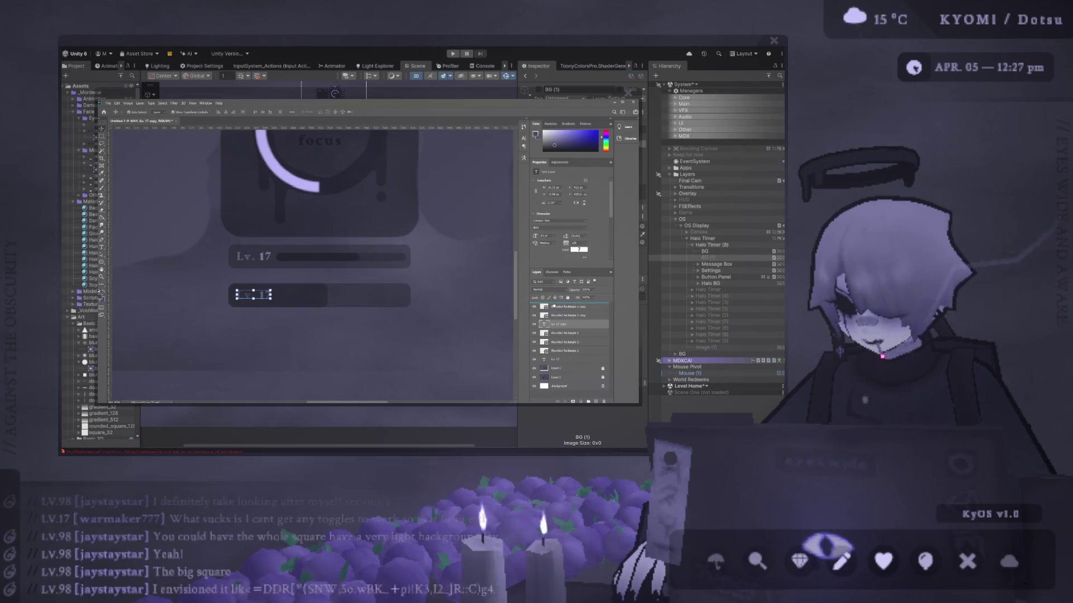
left_click(356, 241)
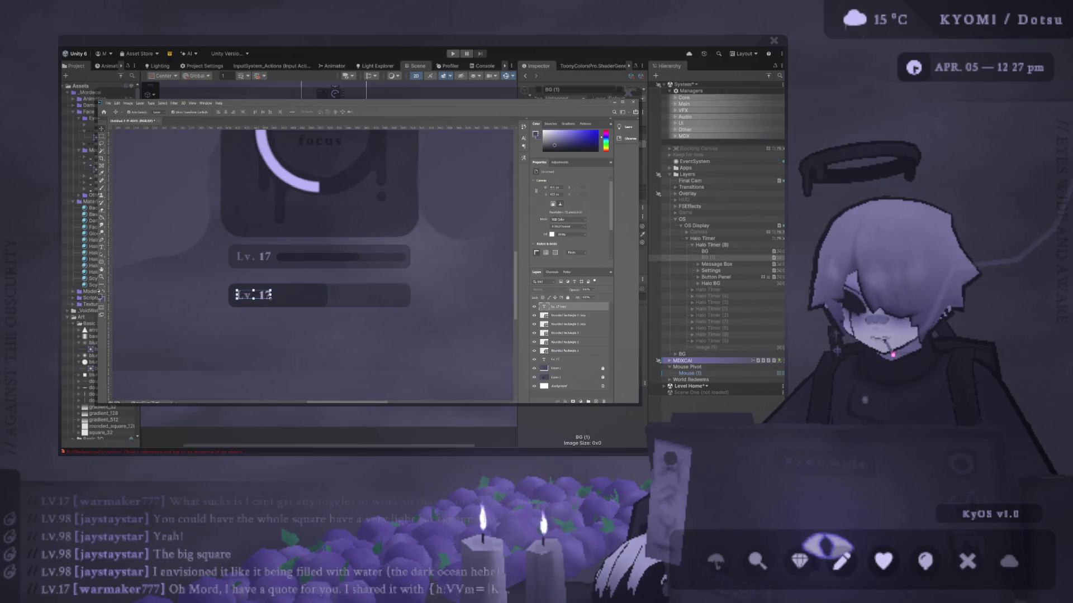
key("ctrl+z")
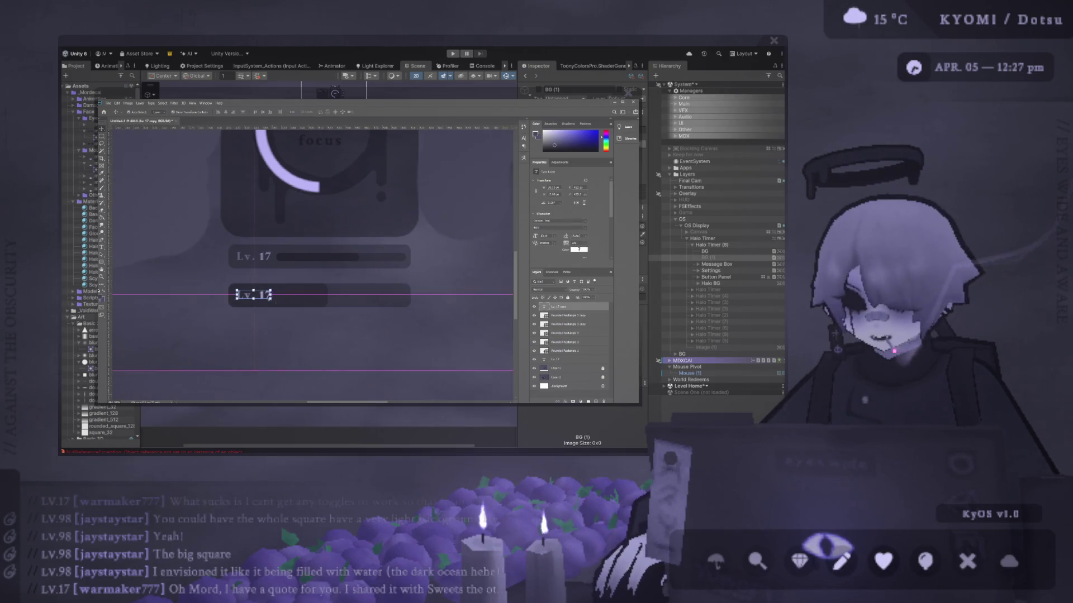
mouse_move(253, 295)
left_mouse_down()
mouse_move(357, 293)
mouse_move(327, 291)
left_mouse_up()
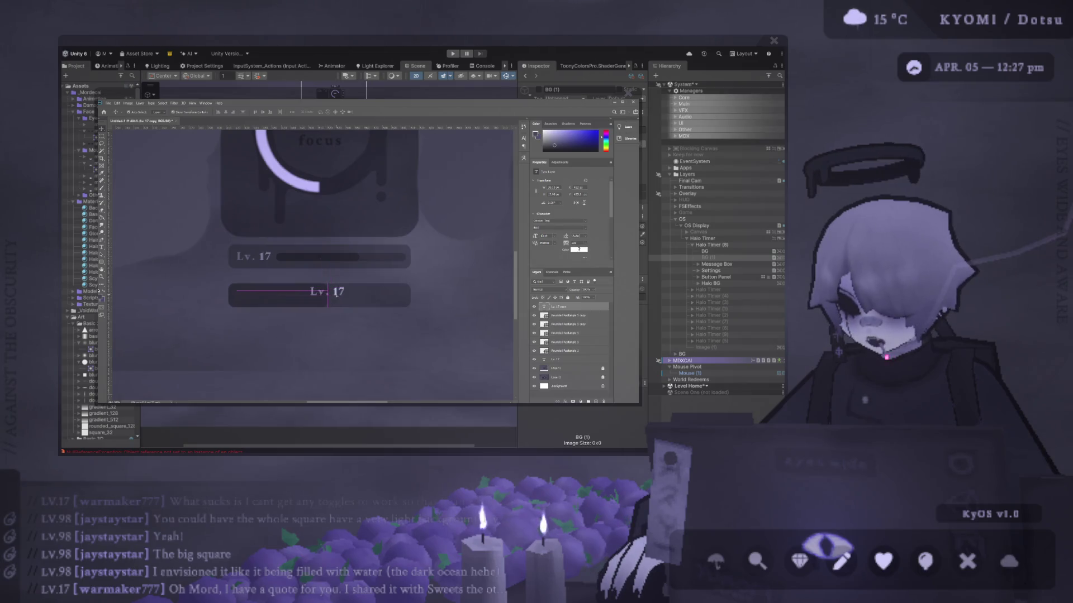
left_click(334, 327)
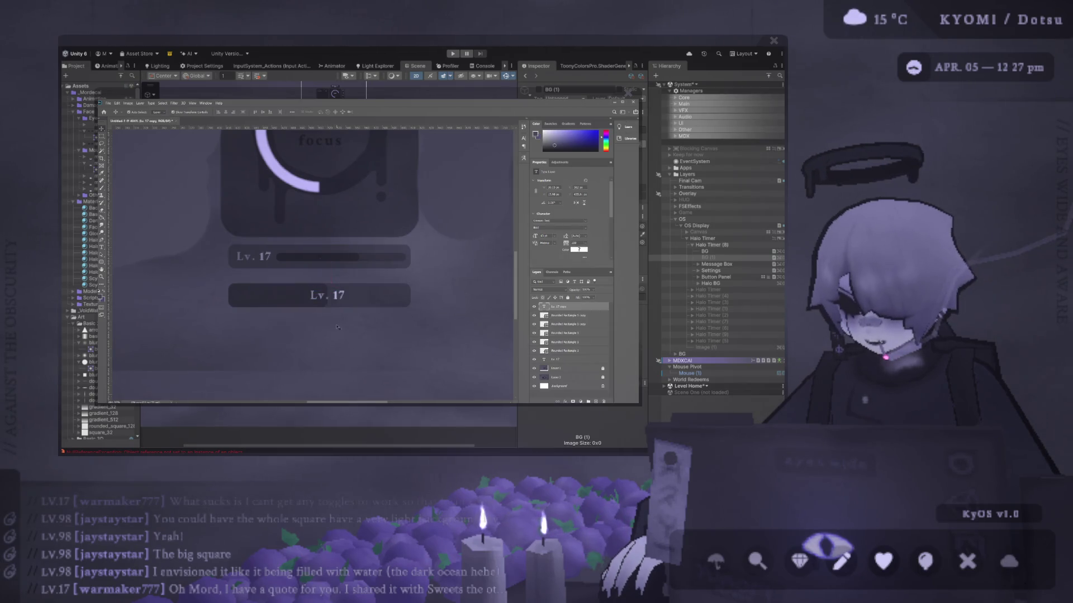
scroll(334, 327, "down", 2)
scroll(334, 327, "down", 2)
scroll(270, 291, "up", 3)
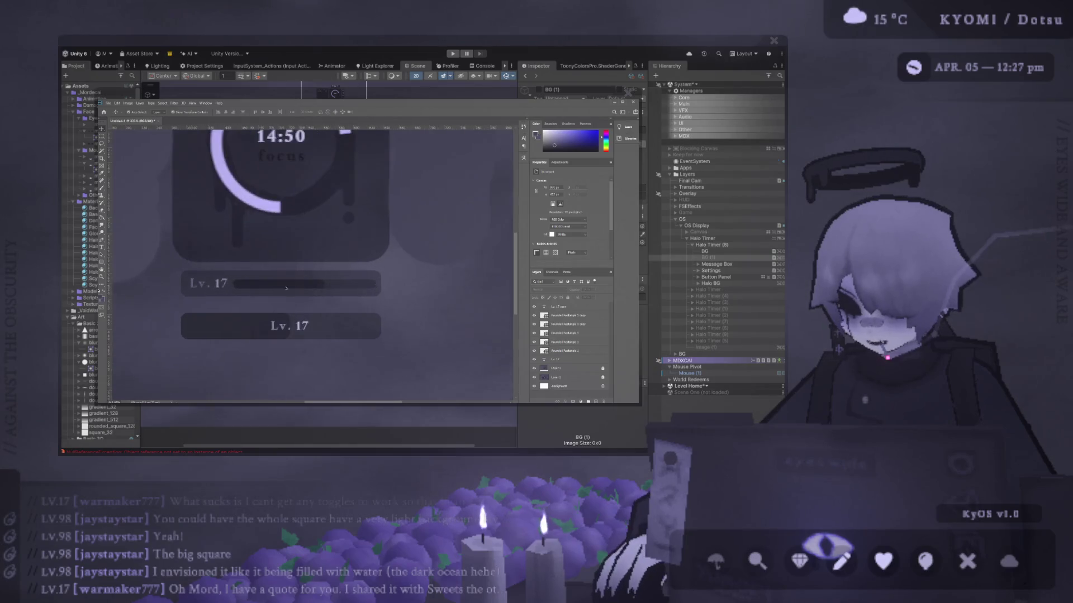
scroll(269, 291, "down", 2)
scroll(270, 291, "down", 2)
scroll(311, 314, "up", 2)
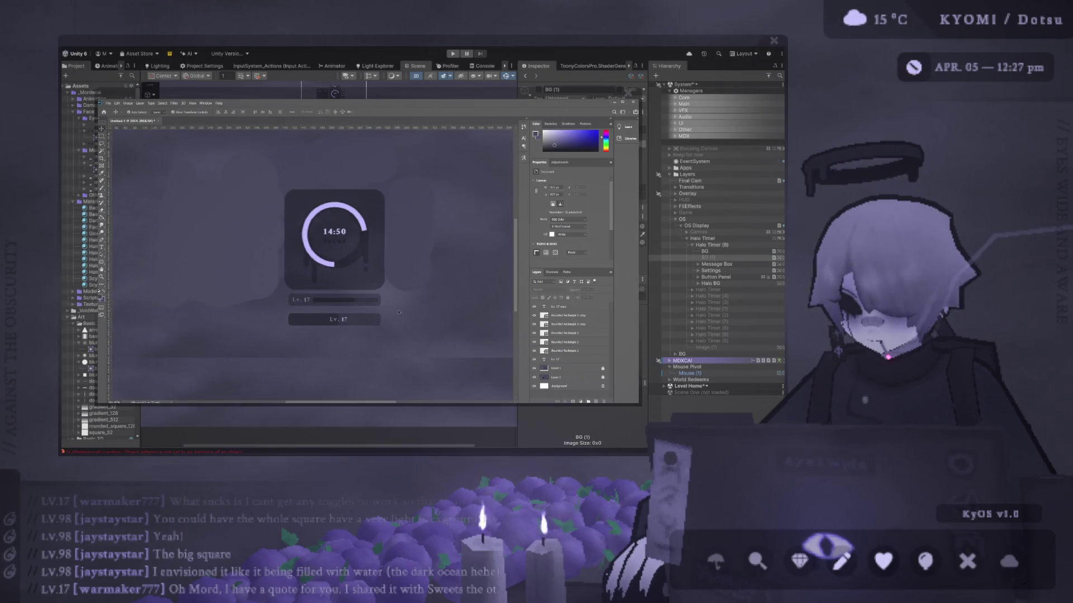
Move the original Lv. 17 progress bar lower and to the left
left_click(299, 300)
left_click_drag(299, 300, 286, 375)
mouse_move(312, 317)
left_mouse_down()
mouse_move(293, 276)
mouse_move(244, 276)
left_mouse_up()
scroll(376, 329, "up", 3)
Commit the rectangle resize and nudge the Lv. 17 copy label under the timer card
left_click(293, 276)
scroll(245, 276, "down", 2)
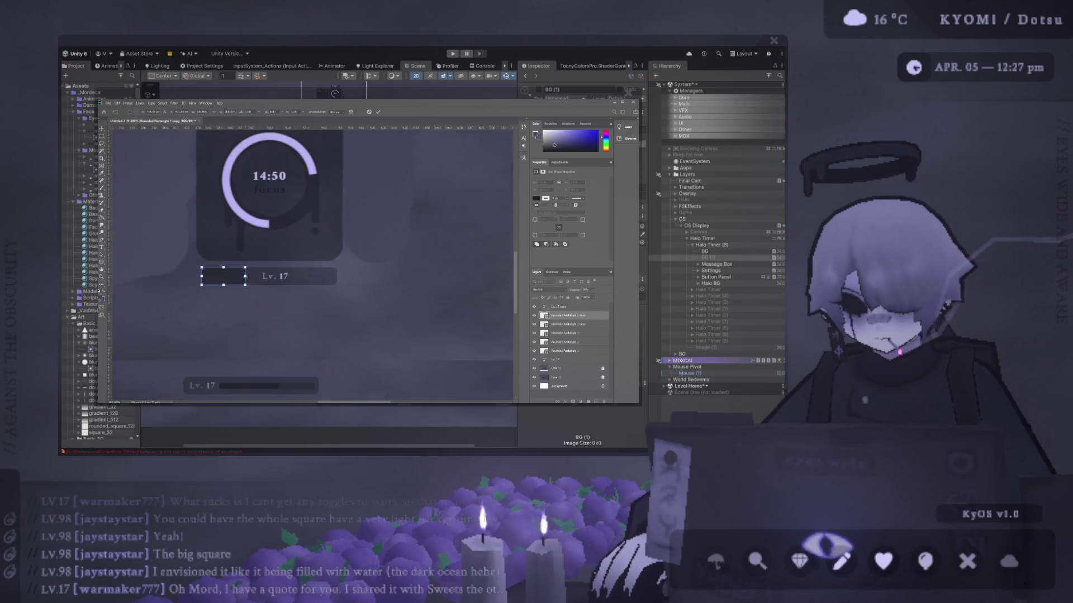
scroll(236, 300, "down", 2)
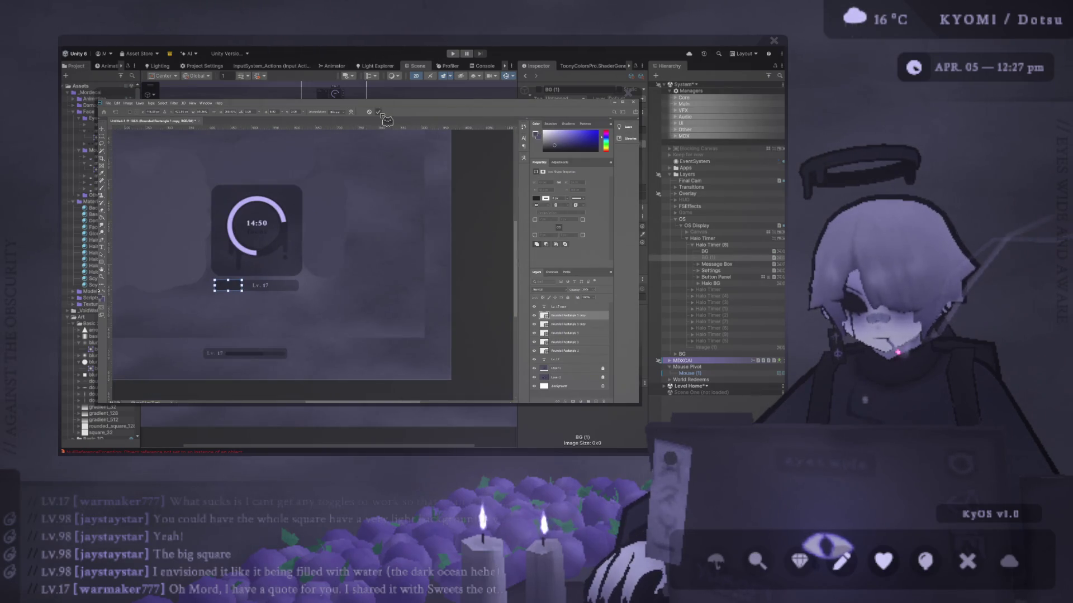
scroll(248, 310, "up", 3)
key("Return")
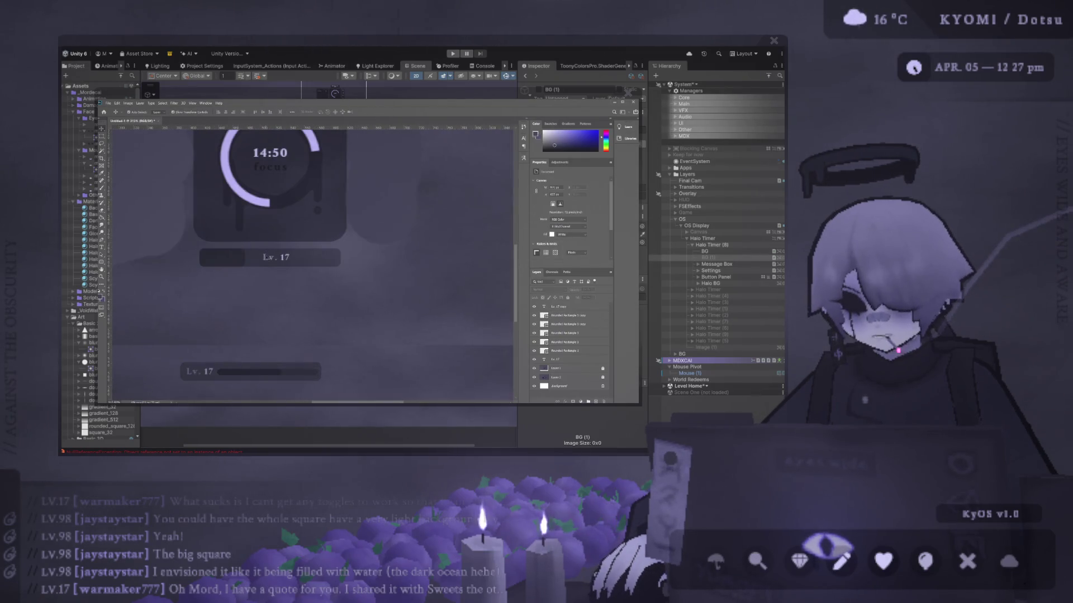
left_click_drag(262, 261, 261, 258)
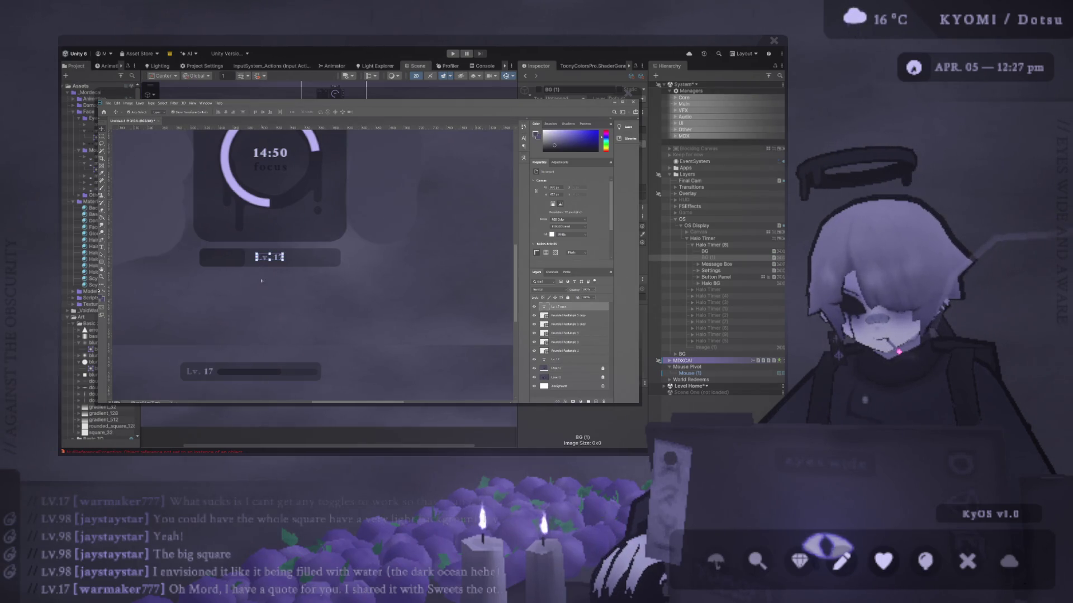
scroll(260, 287, "down", 5)
scroll(353, 313, "up", 3)
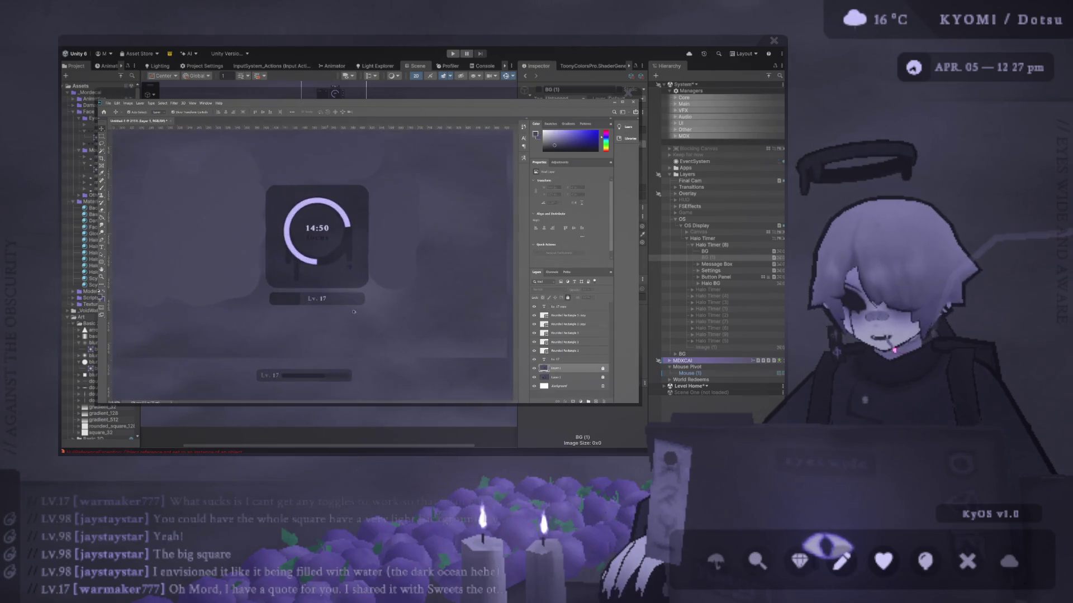
Widen the small rounded rectangle copy to the right and commit its new width
left_click(353, 312)
scroll(353, 312, "right", 1)
left_click(266, 298, "ctrl")
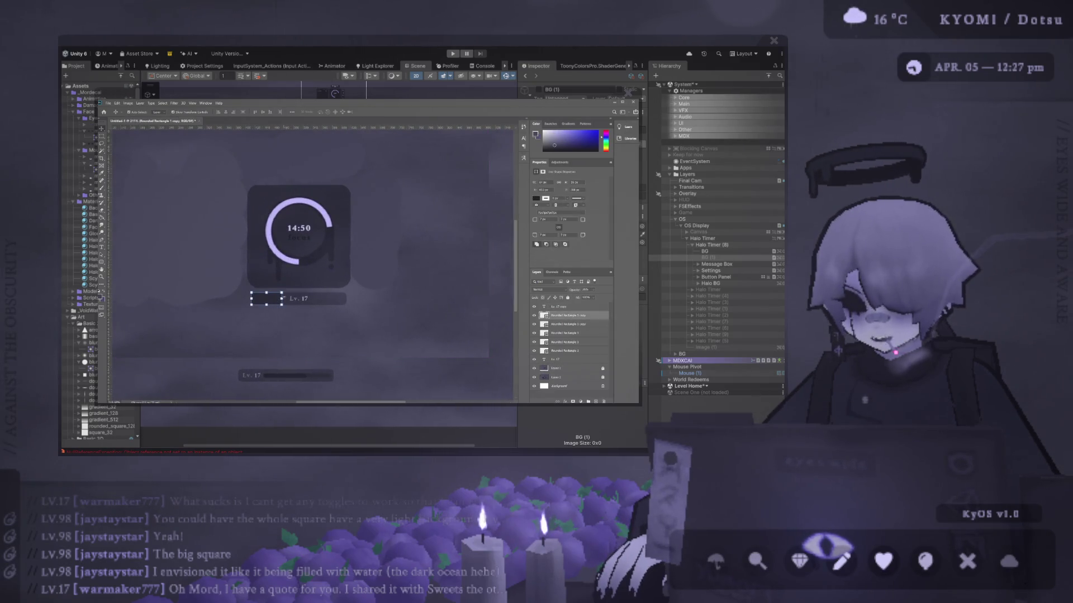
key("ctrl+t")
left_click_drag(282, 298, 318, 298)
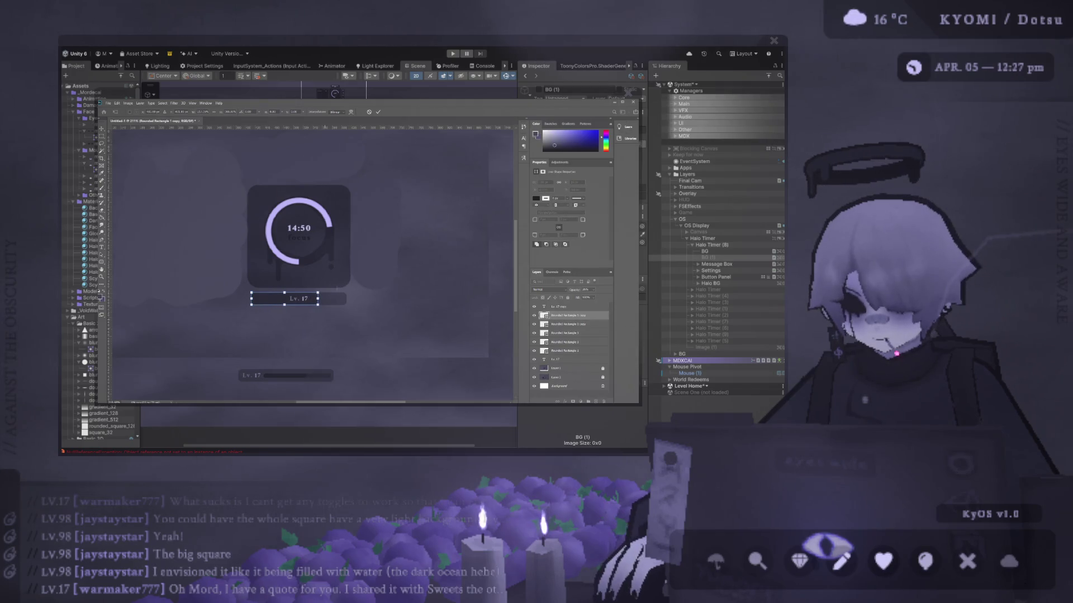
left_click(378, 112)
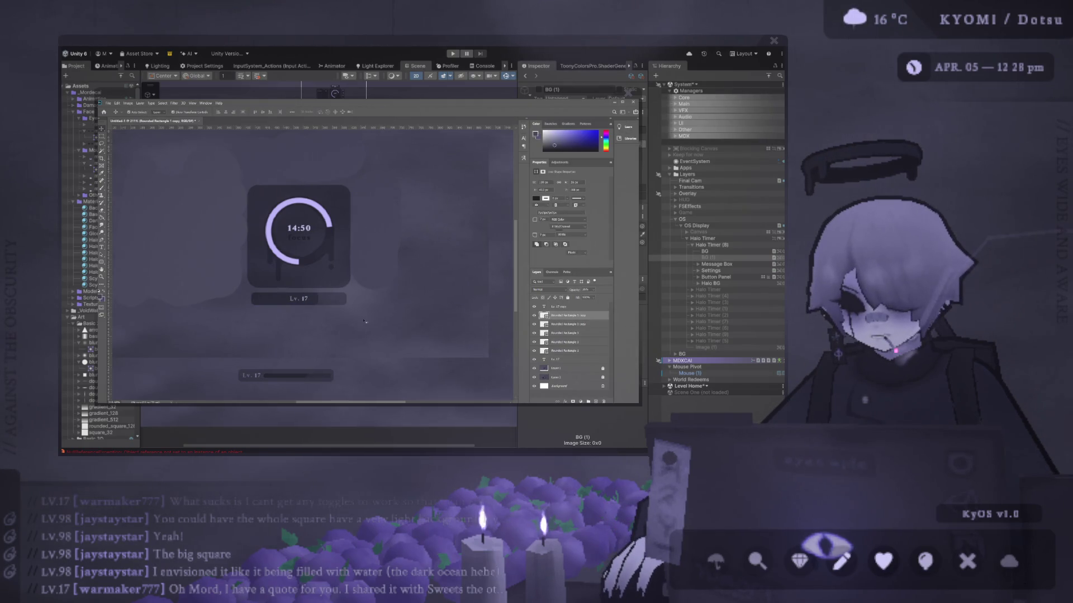
scroll(363, 321, "down", 3)
scroll(363, 321, "down", 1)
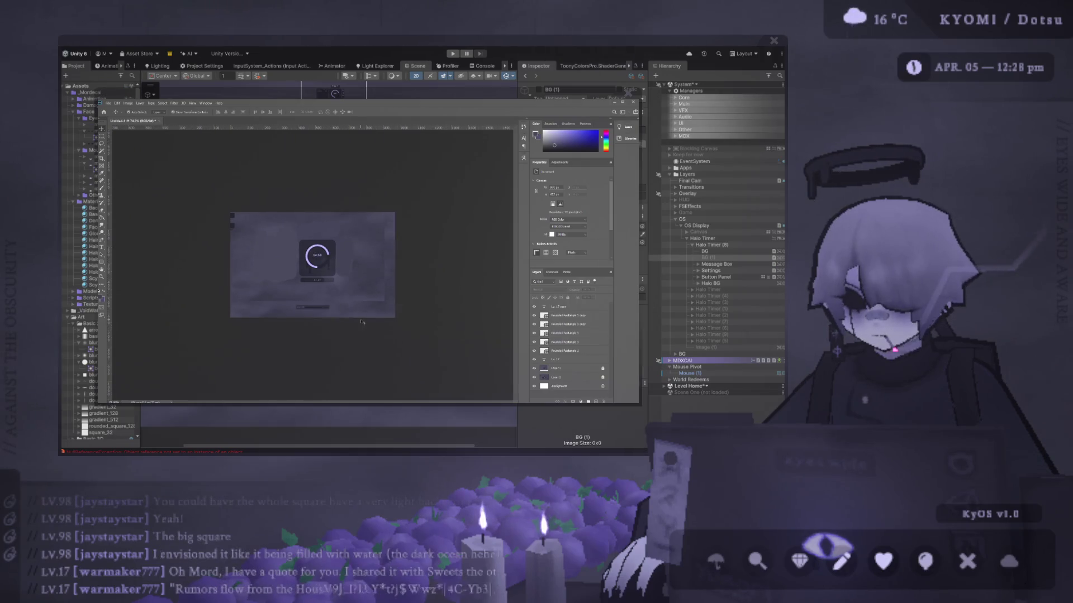
scroll(362, 322, "down", 1)
scroll(345, 270, "up", 3)
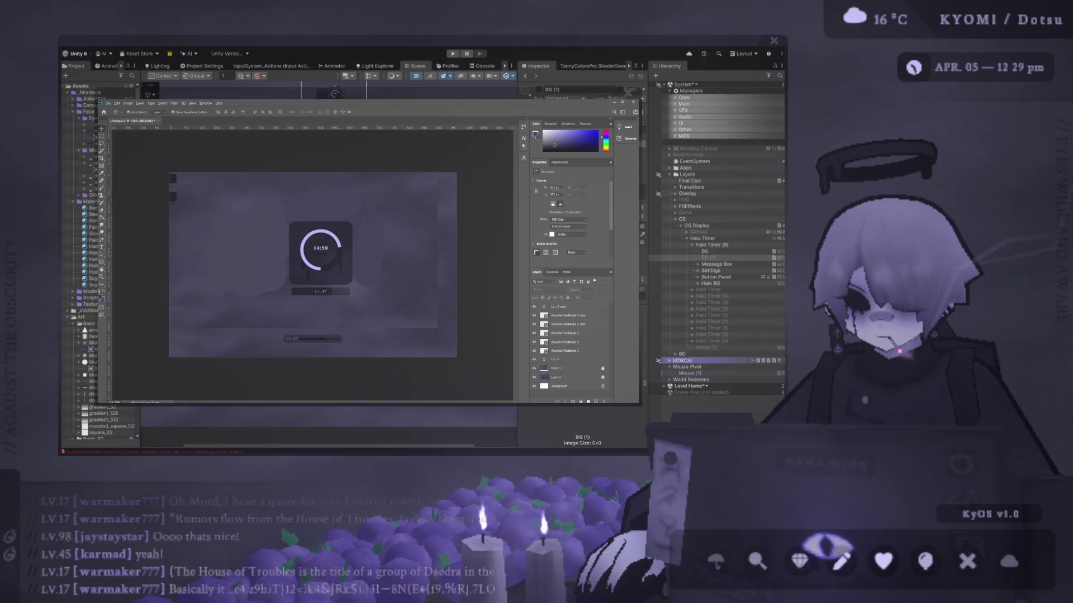
Shrink Rounded Rectangle 1 copy with Ctrl+T so its right edge ends just past Lv. 17
scroll(355, 311, "up", 5)
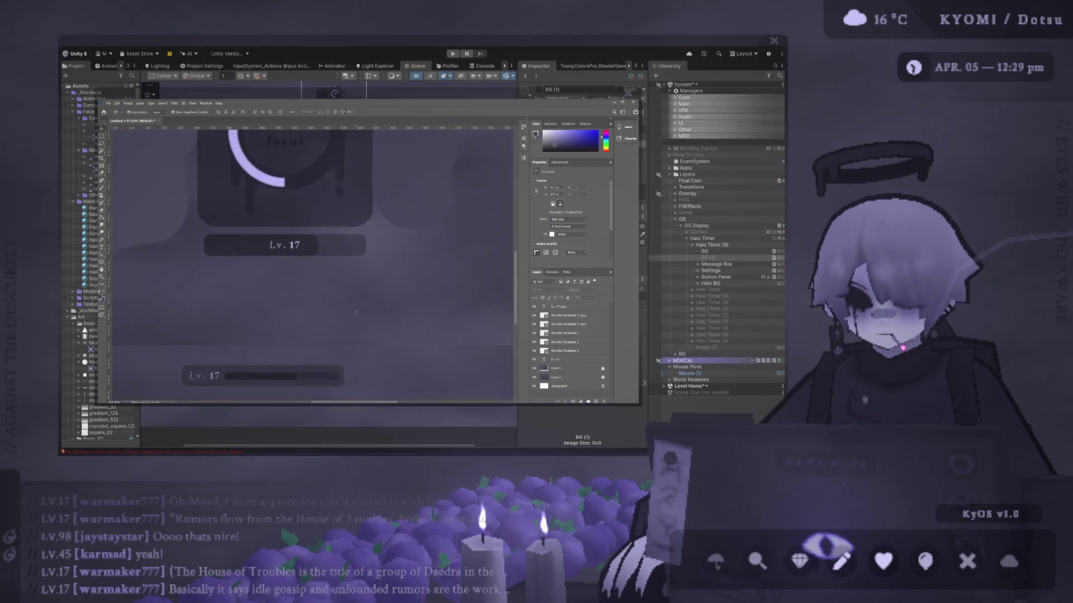
left_click(313, 250)
key("ctrl+t")
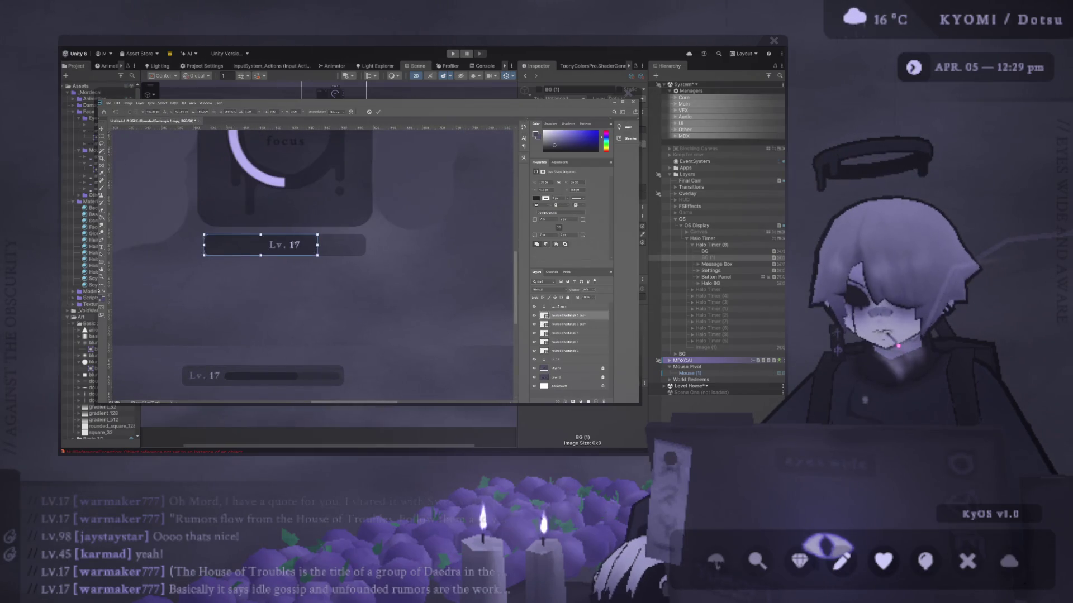
mouse_move(320, 245)
left_mouse_down()
mouse_move(273, 245)
mouse_move(301, 245)
left_mouse_up()
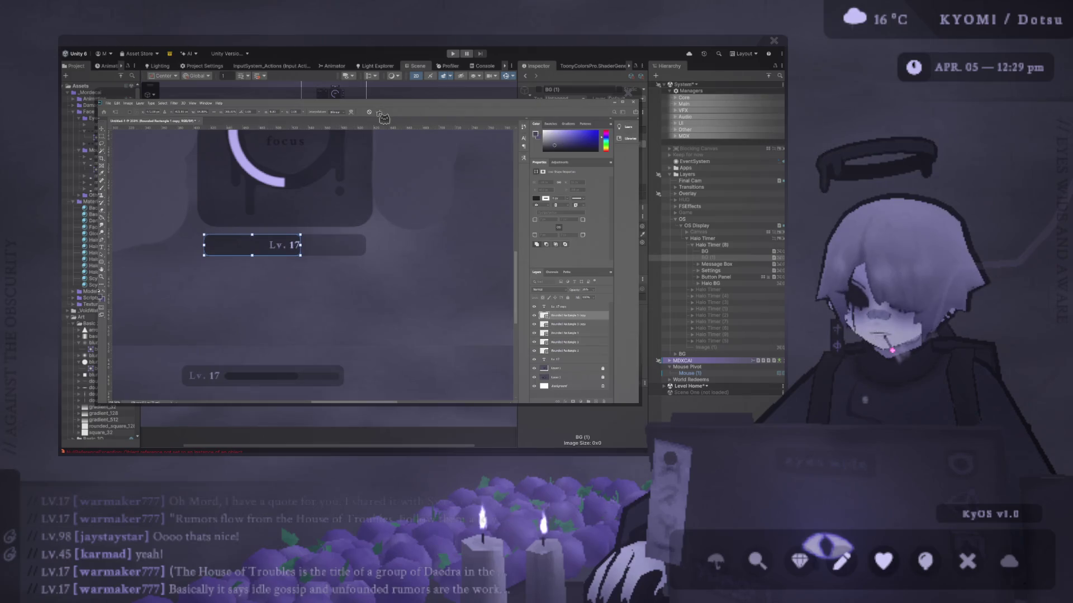
key("Return")
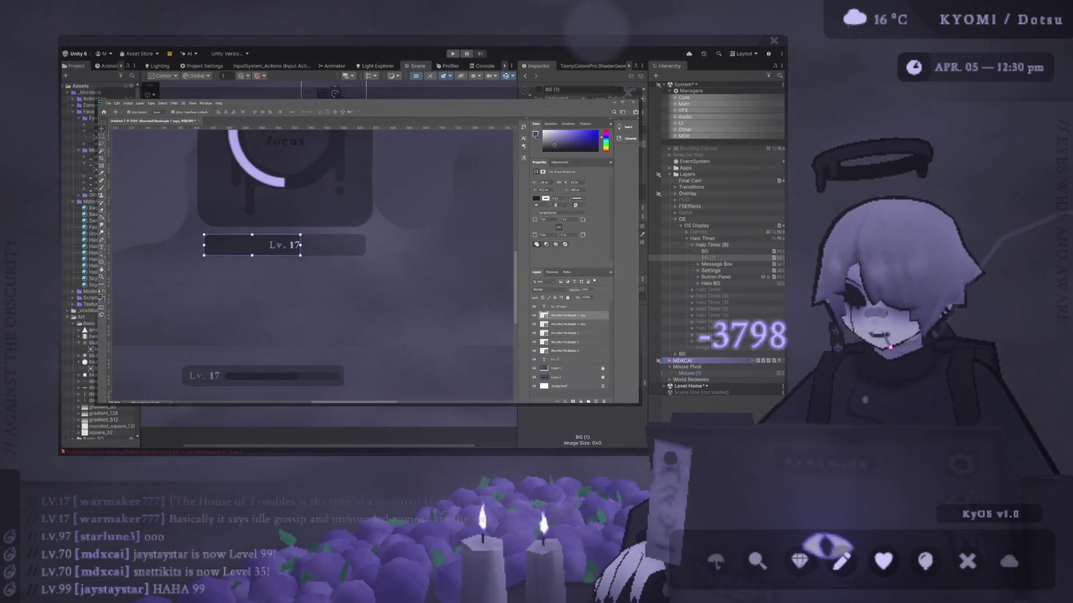
Fit the whole mockup on screen, zoom in on the timer ring, then switch back to Unity
left_click(406, 189)
key("ctrl+0")
scroll(333, 267, "up", 3)
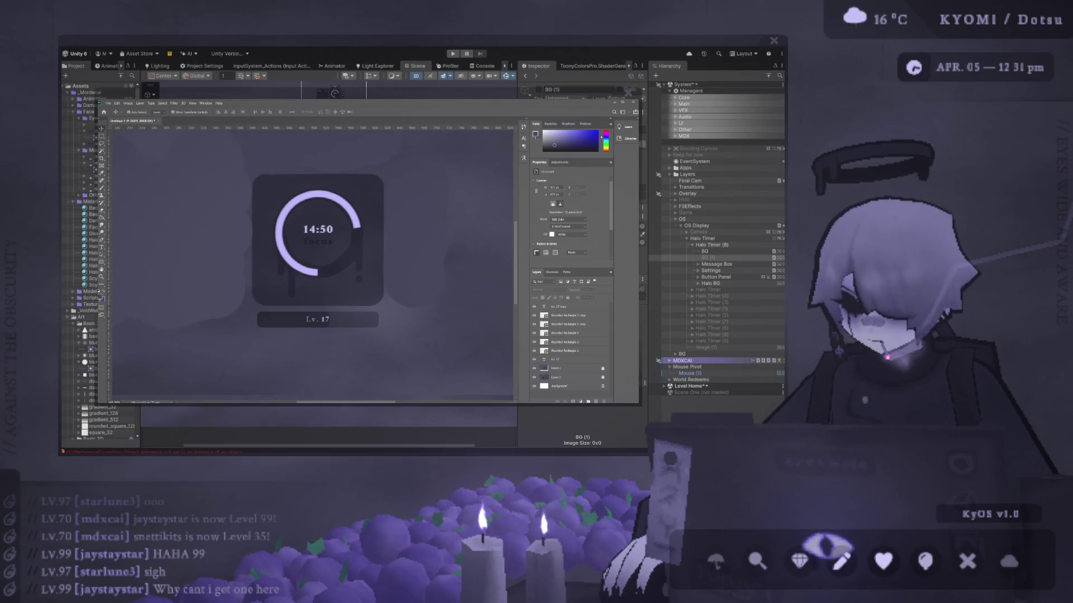
key("ctrl+0")
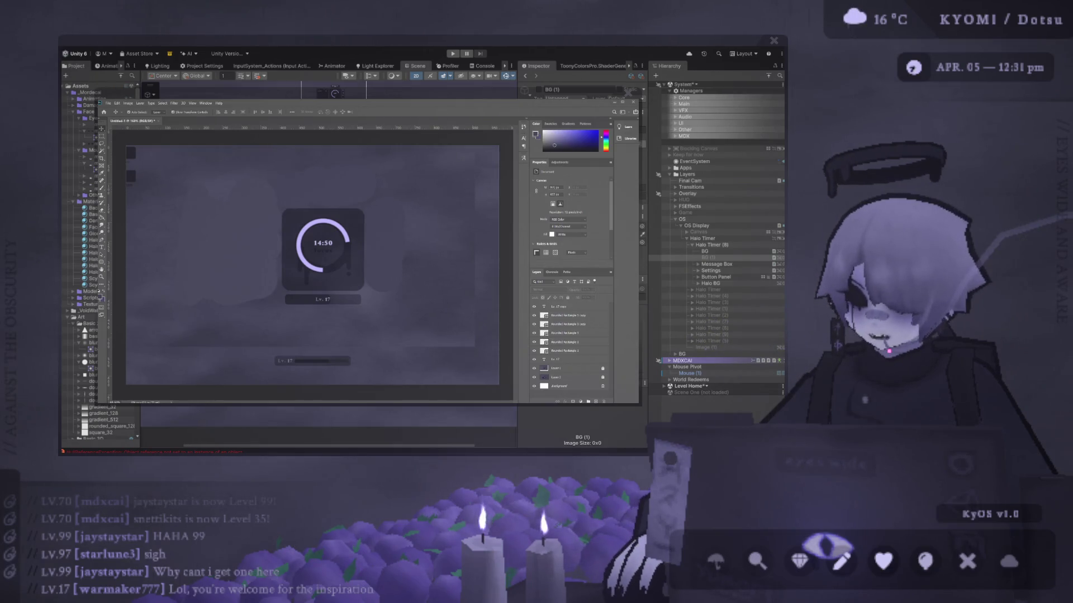
key("alt+Tab")
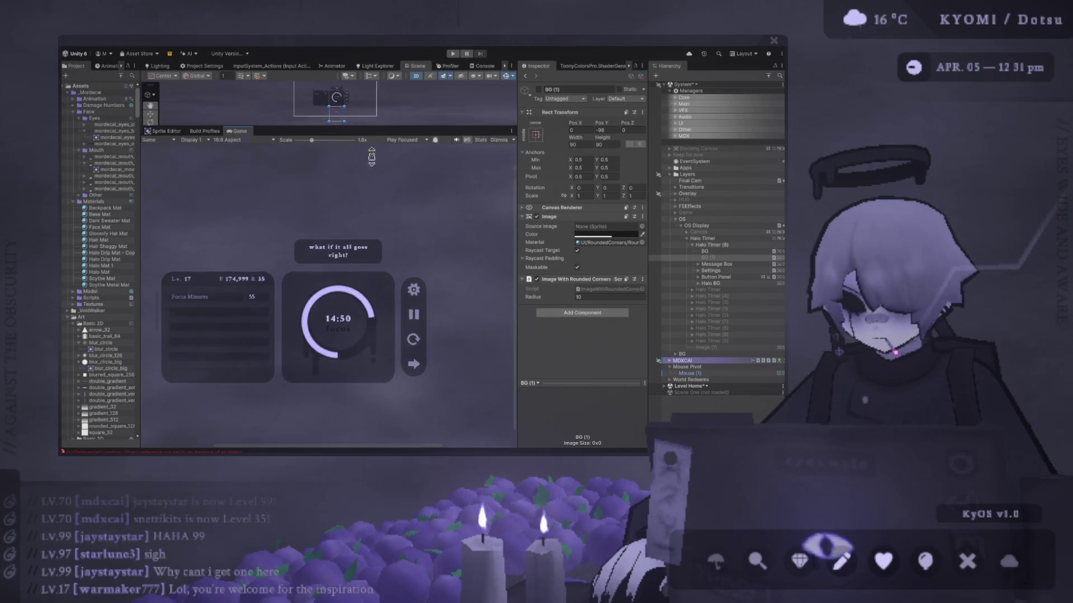
Remove the extra Halo Progress copy, then enable BG (1) and rename it Level BG
left_click_drag(384, 118, 386, 306)
scroll(393, 205, "up", 2)
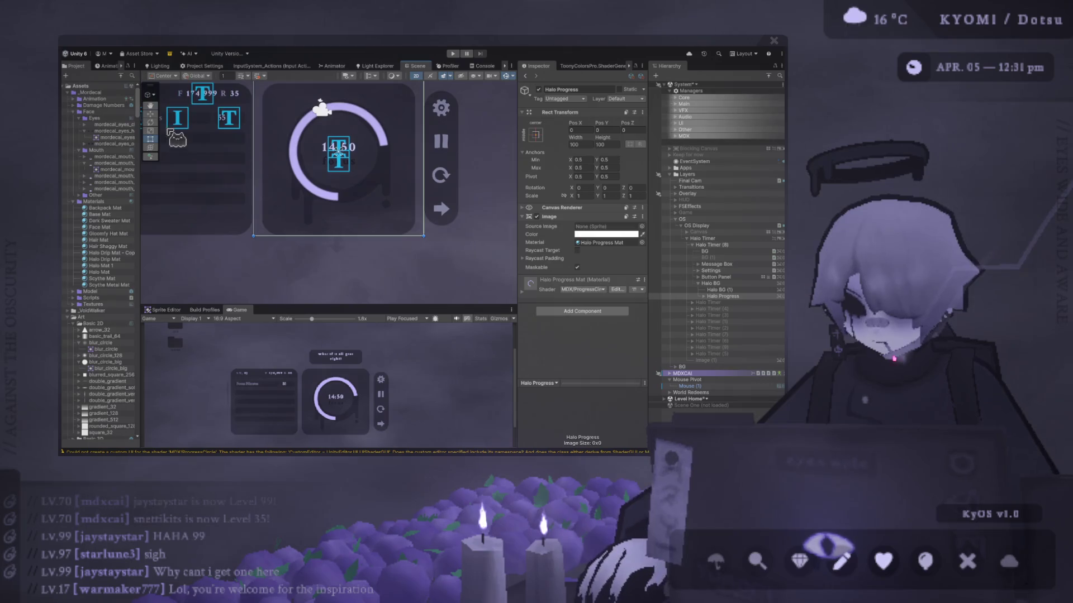
left_click(316, 181)
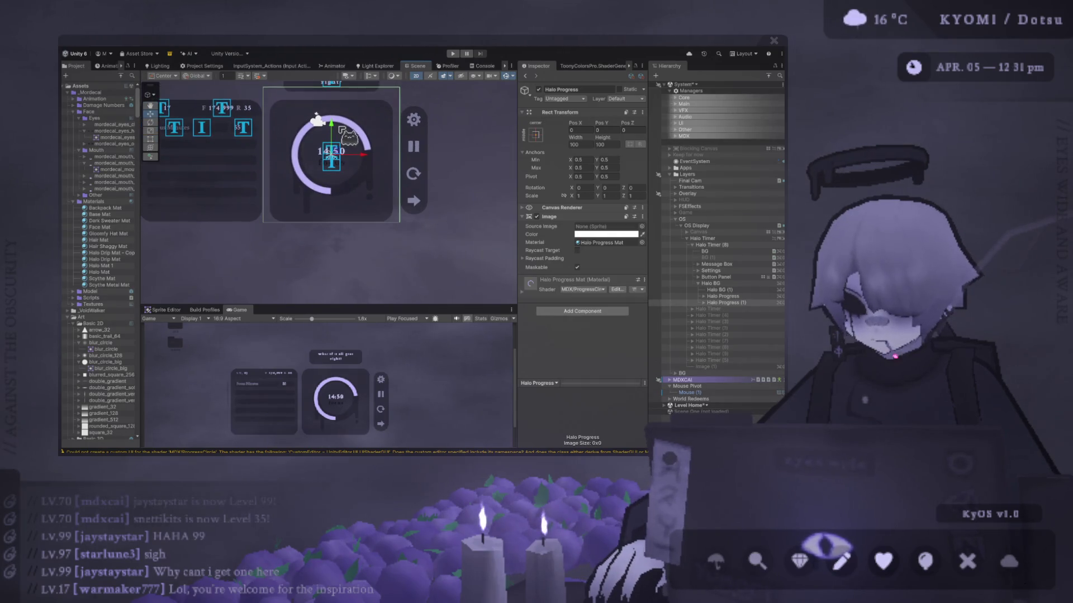
key("ctrl+z")
left_click(673, 259)
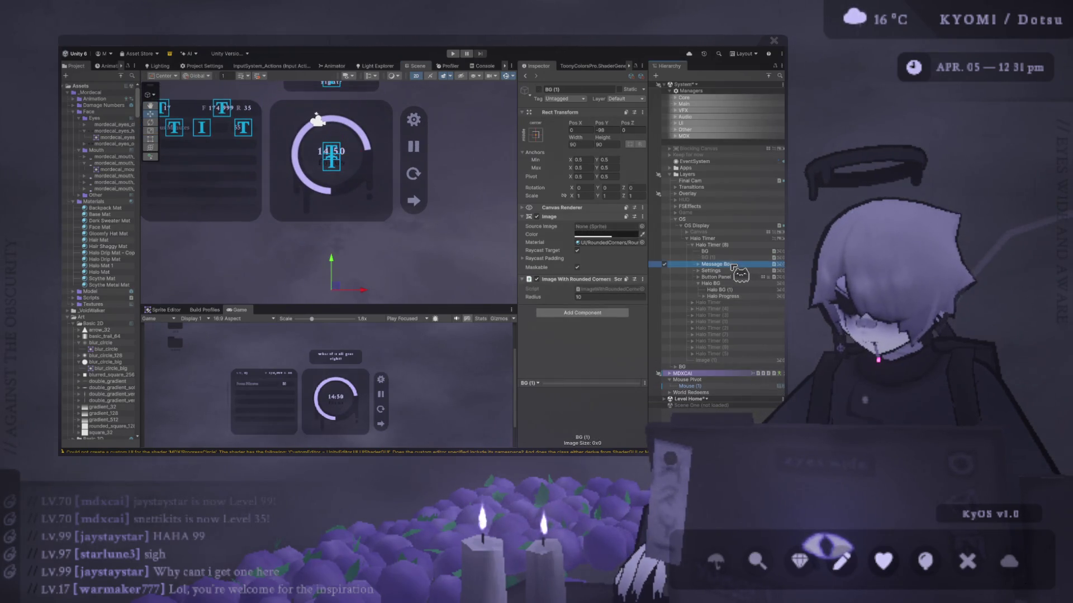
left_click(664, 258)
left_click(709, 257)
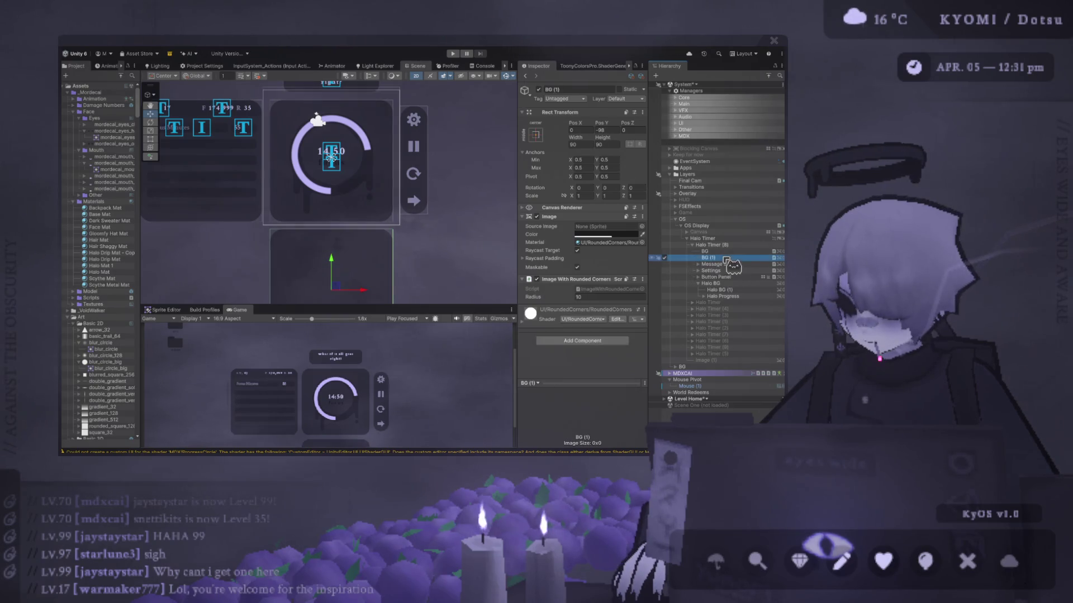
type("Level BG")
key("Return")
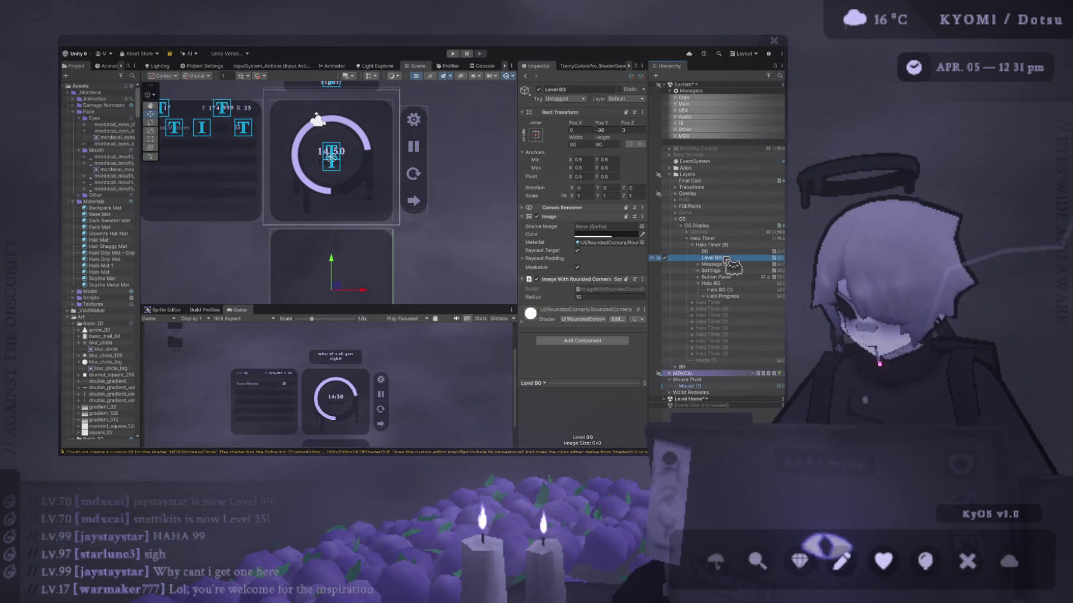
Place Level BG at Pos Y -100 with a height of 15
mouse_move(341, 211)
left_mouse_down()
mouse_move(340, 162)
mouse_move(357, 175)
mouse_move(305, 171)
left_mouse_up()
left_click(615, 130)
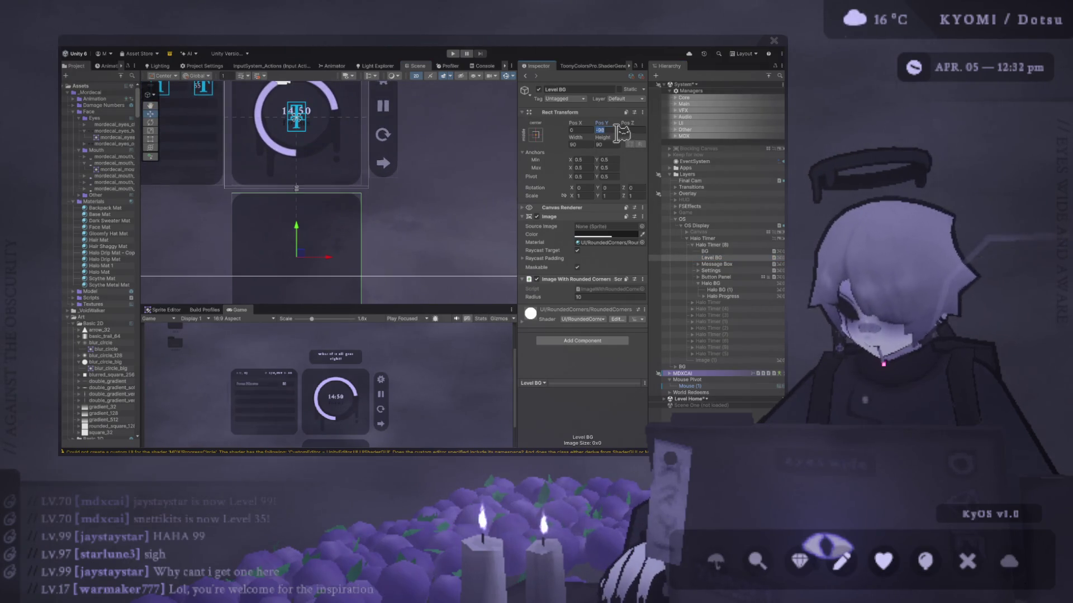
type("-100")
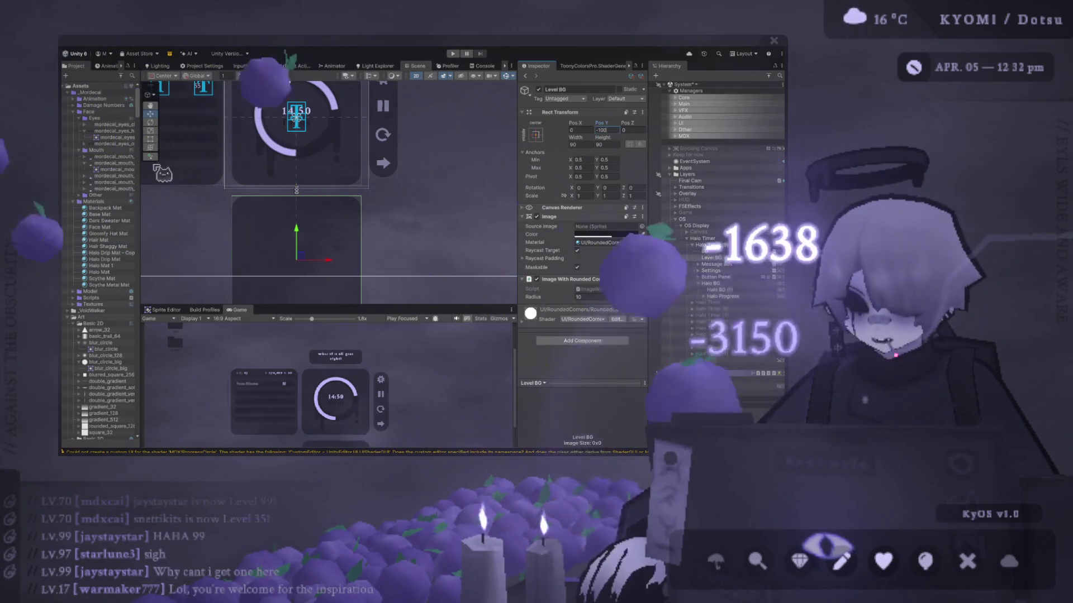
left_click(151, 140)
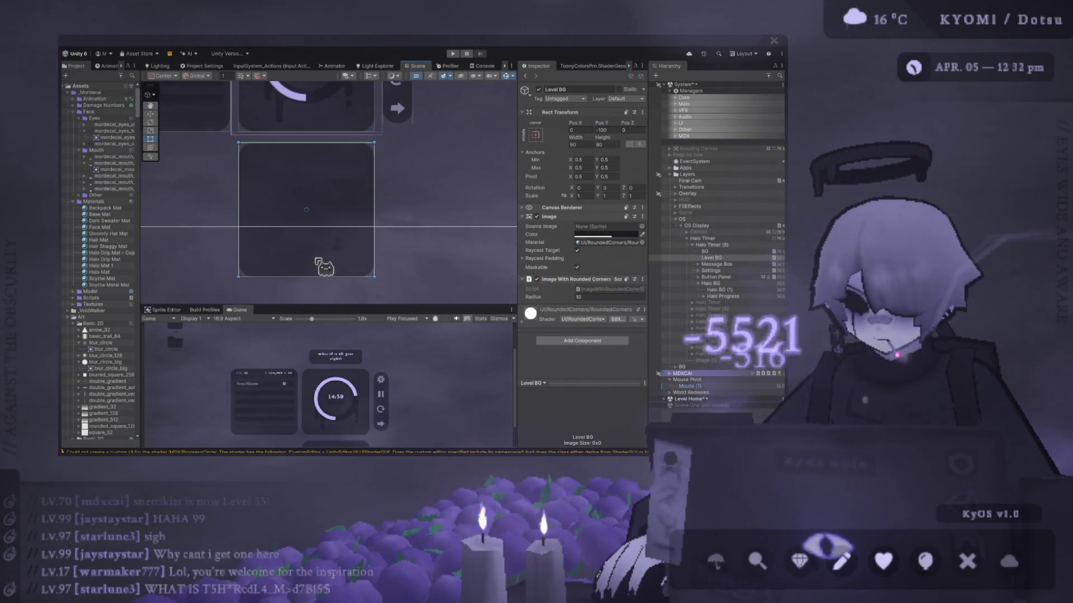
left_click_drag(322, 283, 320, 165)
left_click(603, 144)
type("15")
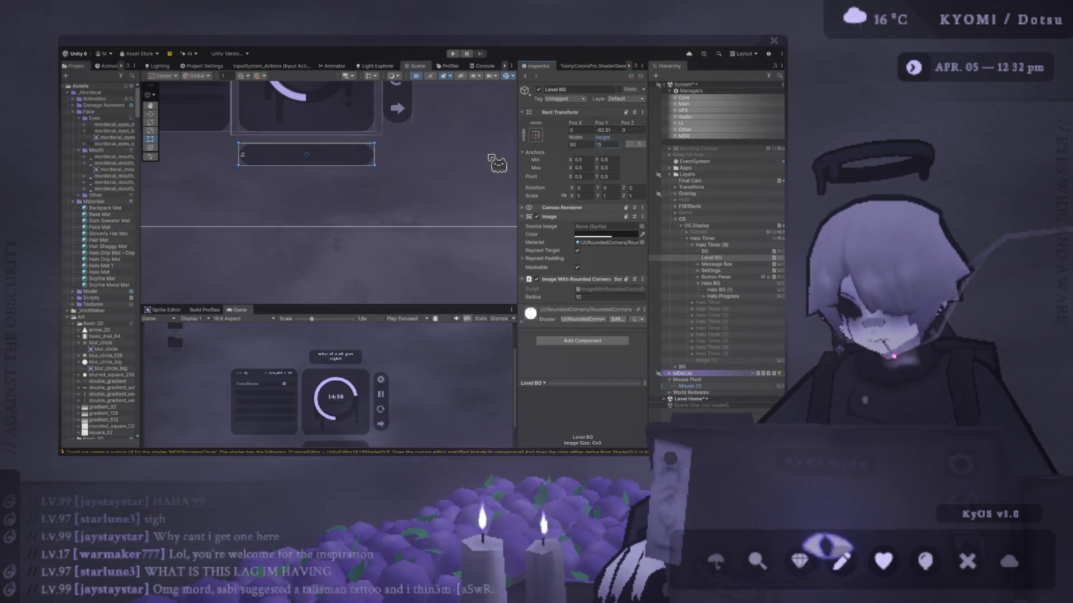
left_click_drag(490, 163, 490, 186)
left_click_drag(426, 305, 425, 144)
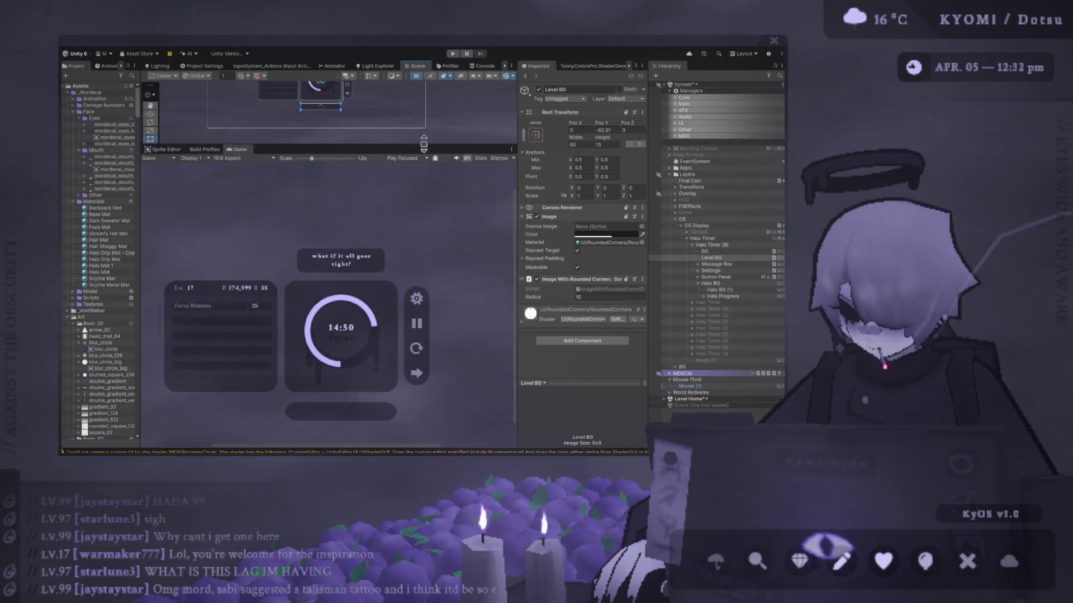
Give Level BG a corner radius of 5 and width 80, then bring up the Photoshop mockup
left_click(603, 299)
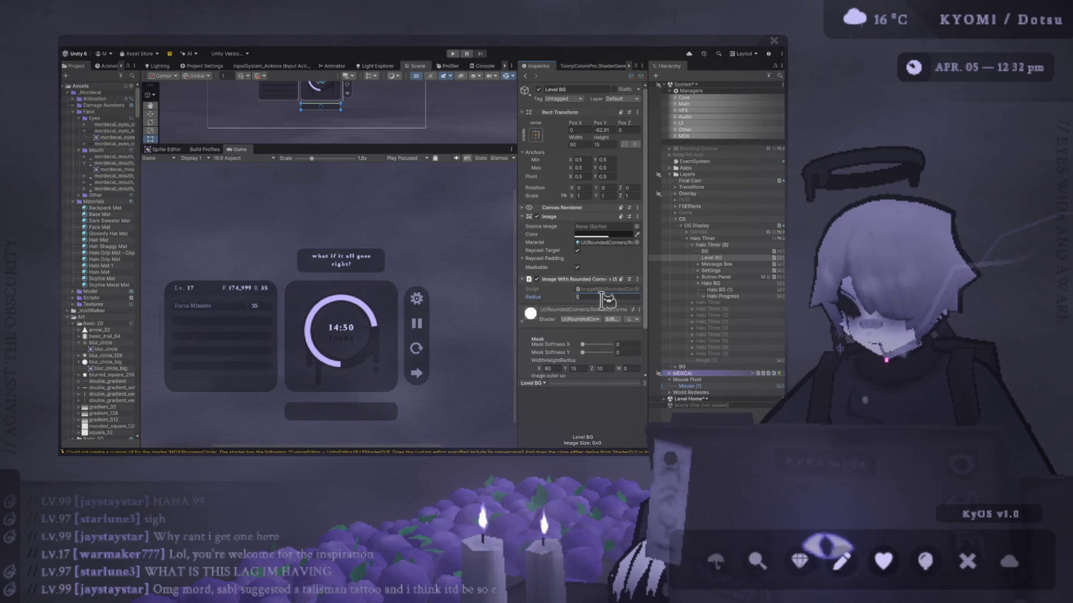
left_click_drag(517, 299, 519, 299)
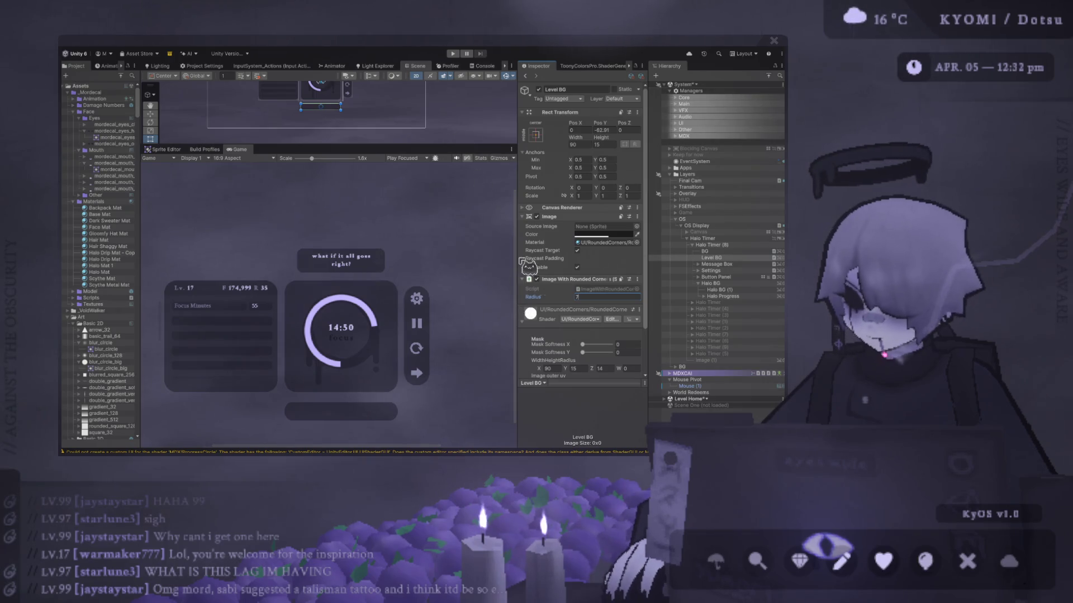
type("6")
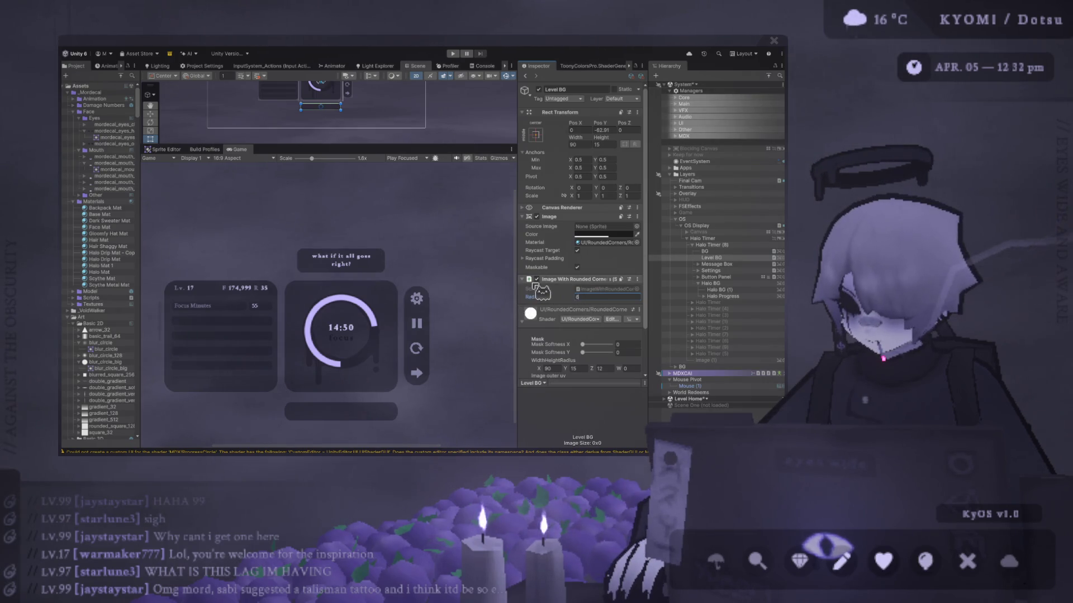
type("5")
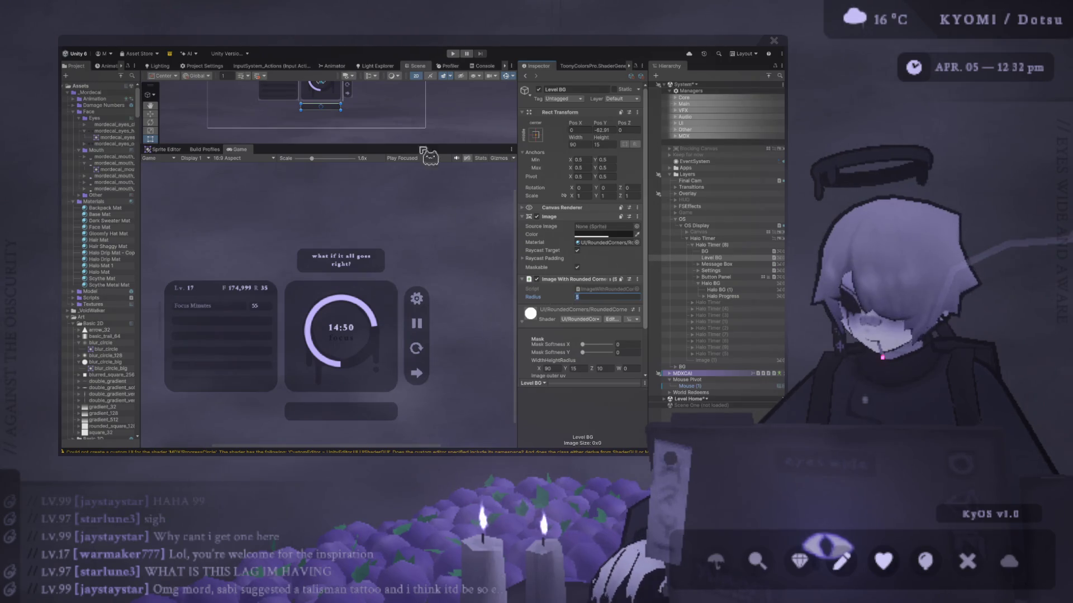
key("Return")
left_click(580, 144)
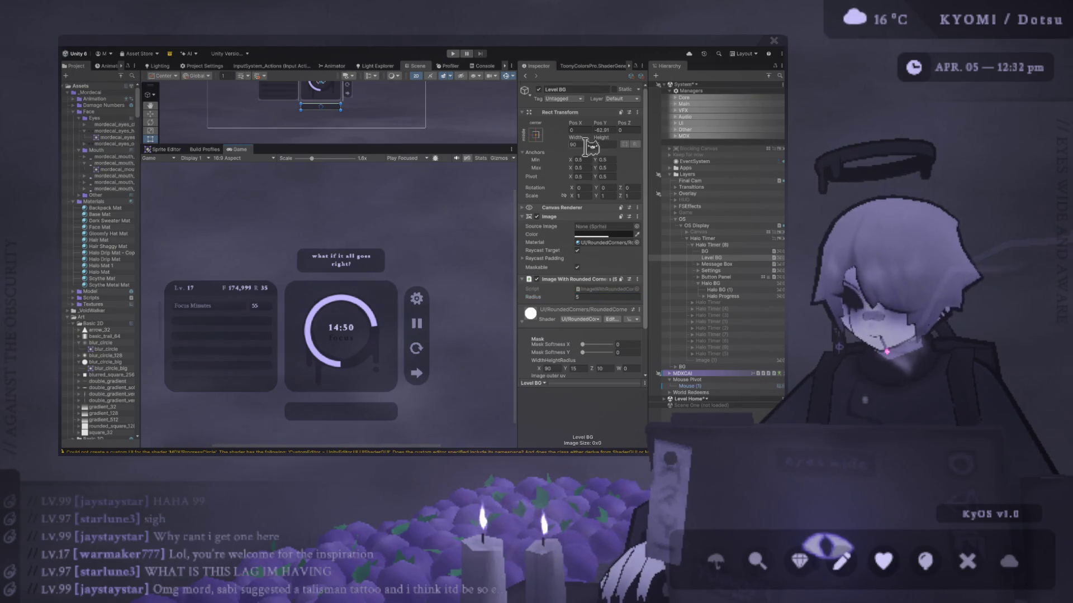
type("80")
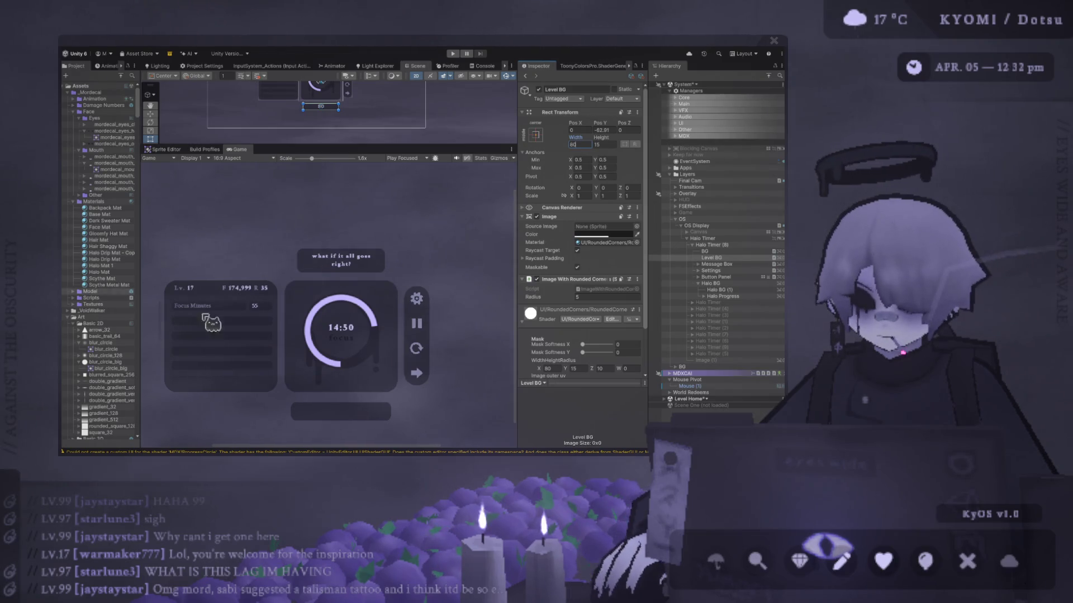
key("alt+Tab")
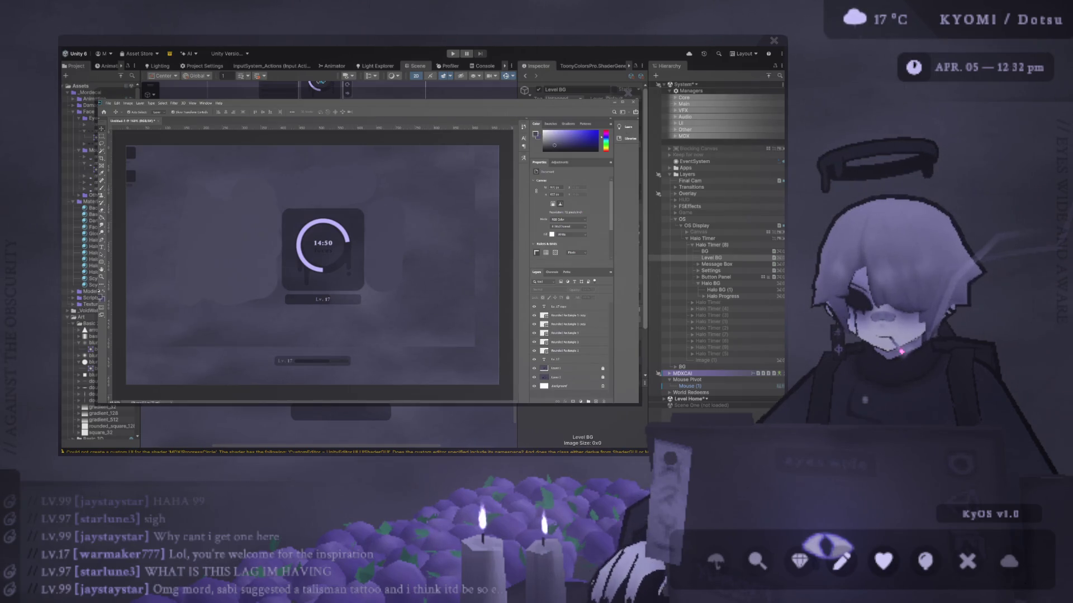
Switch between Unity and the Photoshop mockup to compare the Level BG bar
key("alt+Tab")
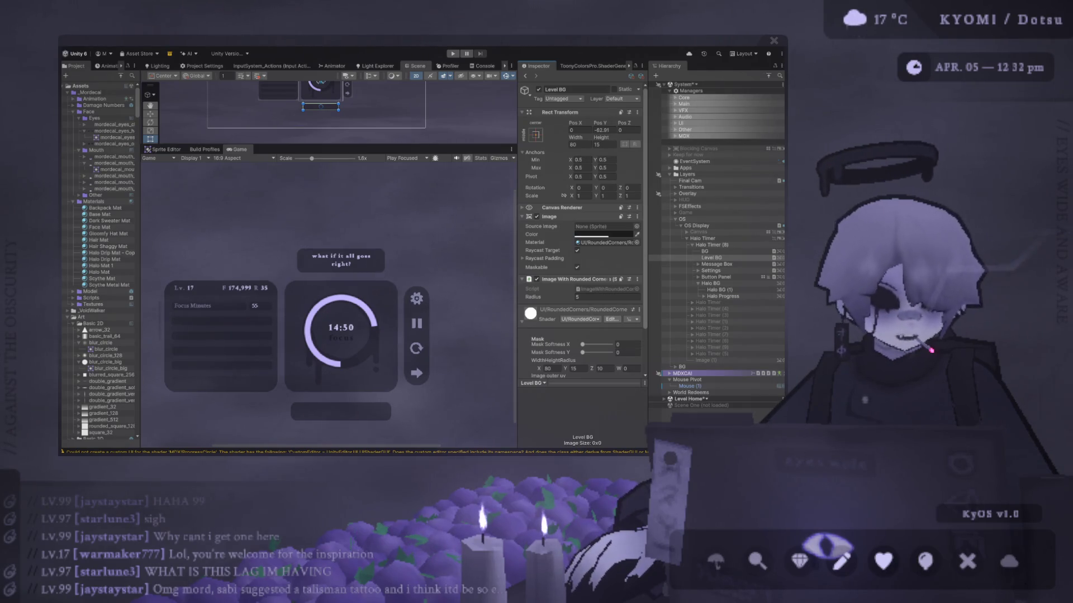
key("alt+Tab")
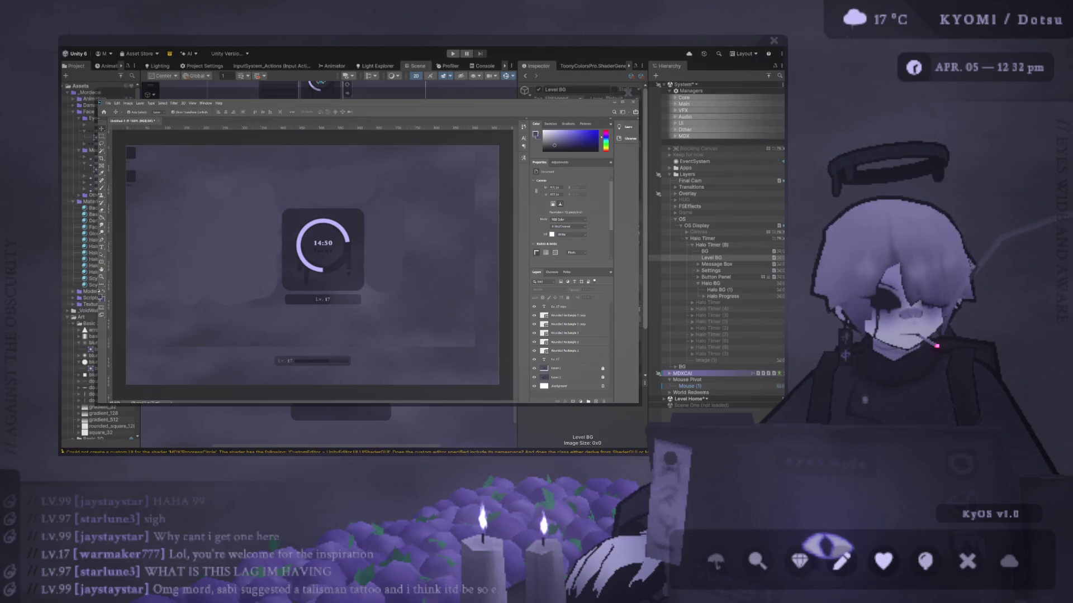
key("alt+Tab")
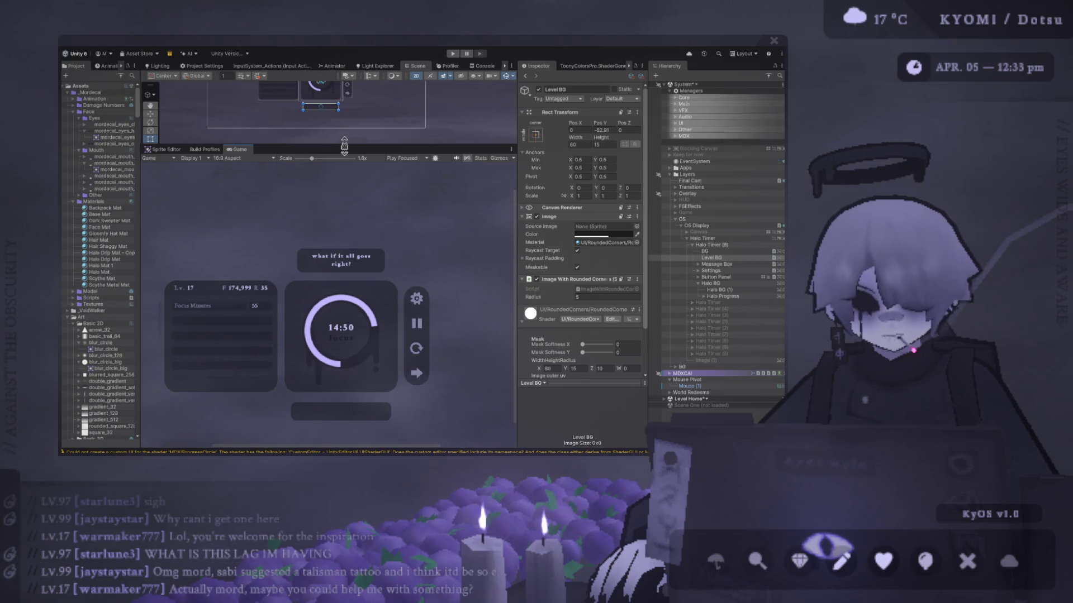
Drag the Scene/Game splitter down so the Scene view fills the upper area
mouse_move(369, 148)
left_mouse_down()
mouse_move(368, 331)
mouse_move(415, 108)
left_mouse_up()
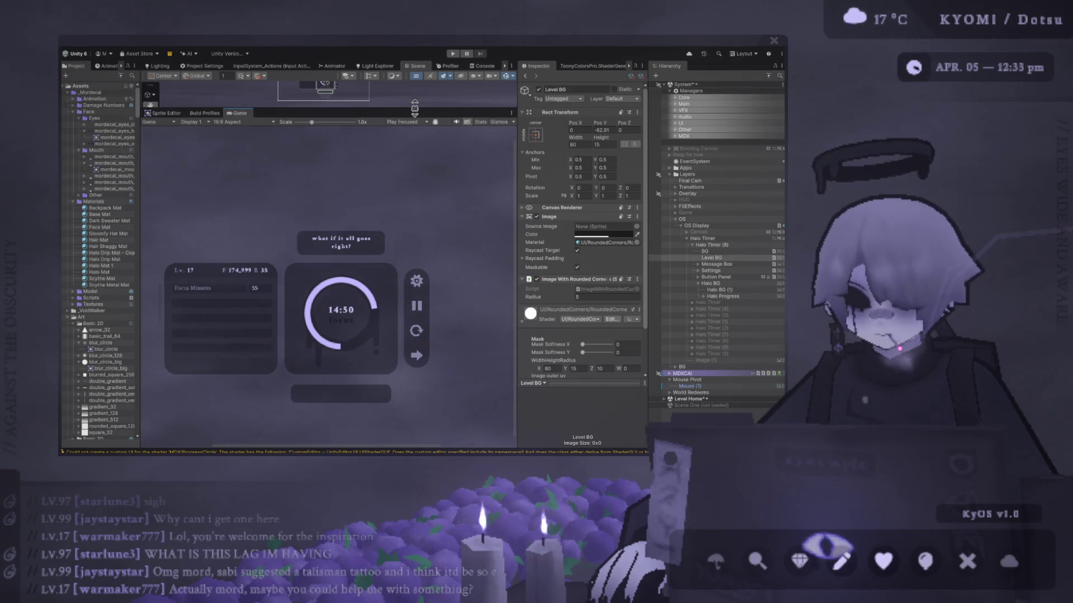
left_click_drag(415, 107, 415, 83)
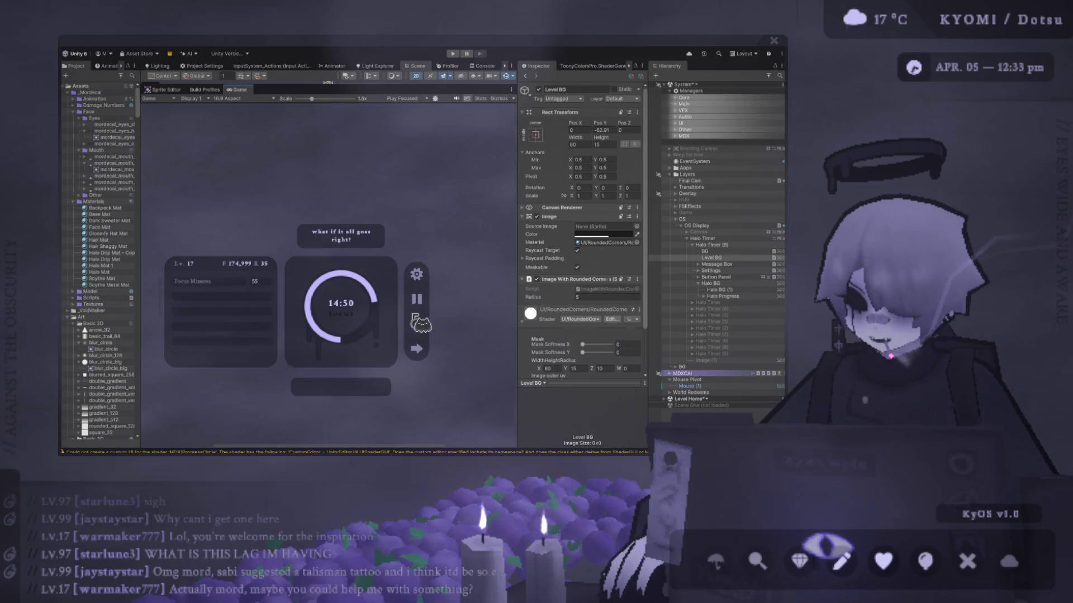
scroll(400, 190, "down", 1)
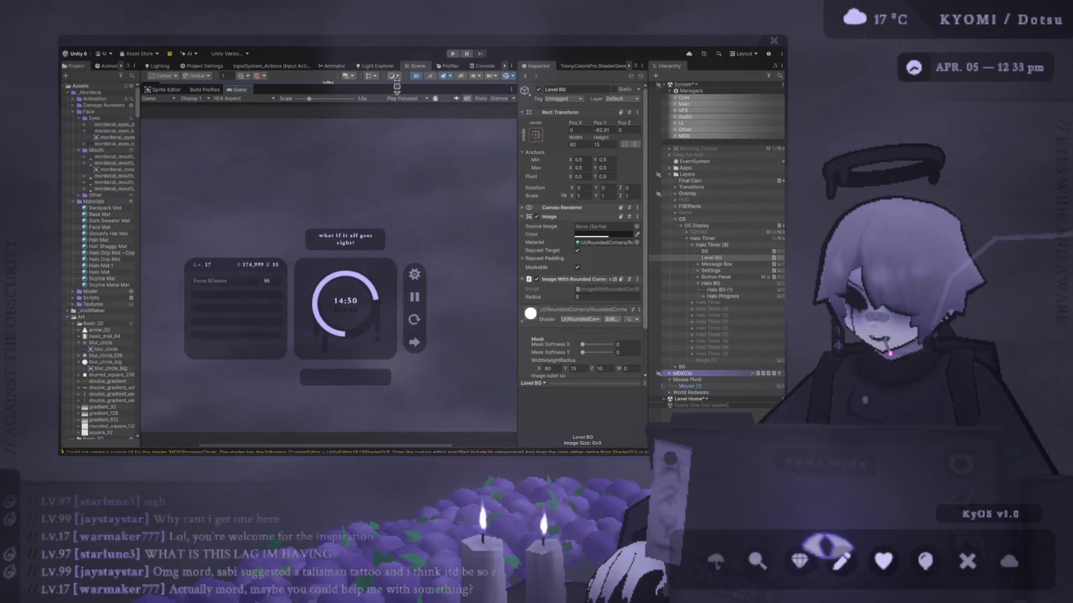
left_click_drag(396, 83, 397, 325)
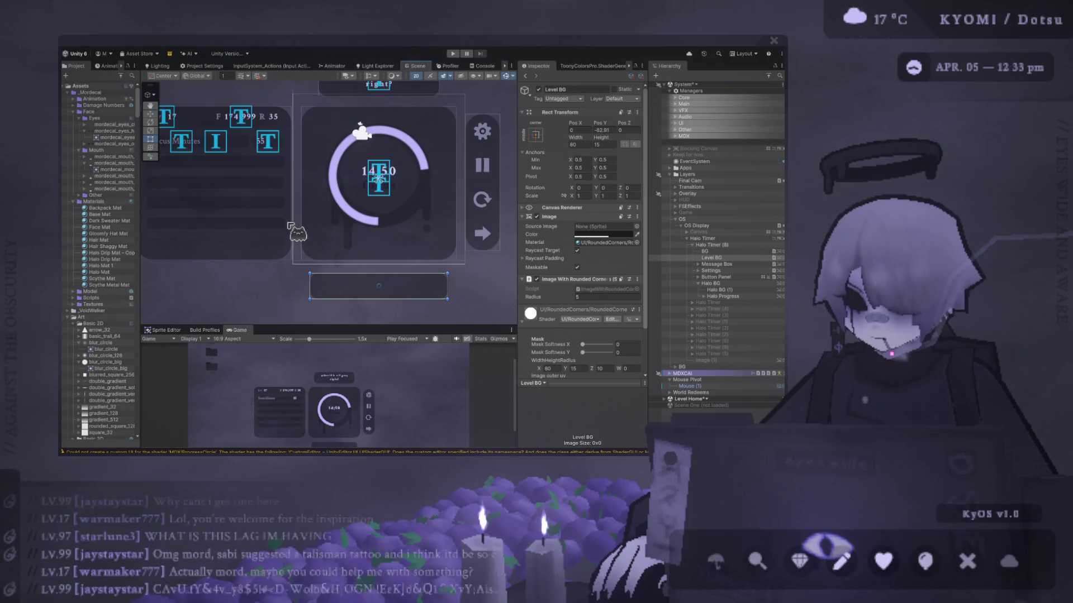
Set Settings Panel Pos Y to 77.29 and Settings Pos X to -100
left_click(290, 226)
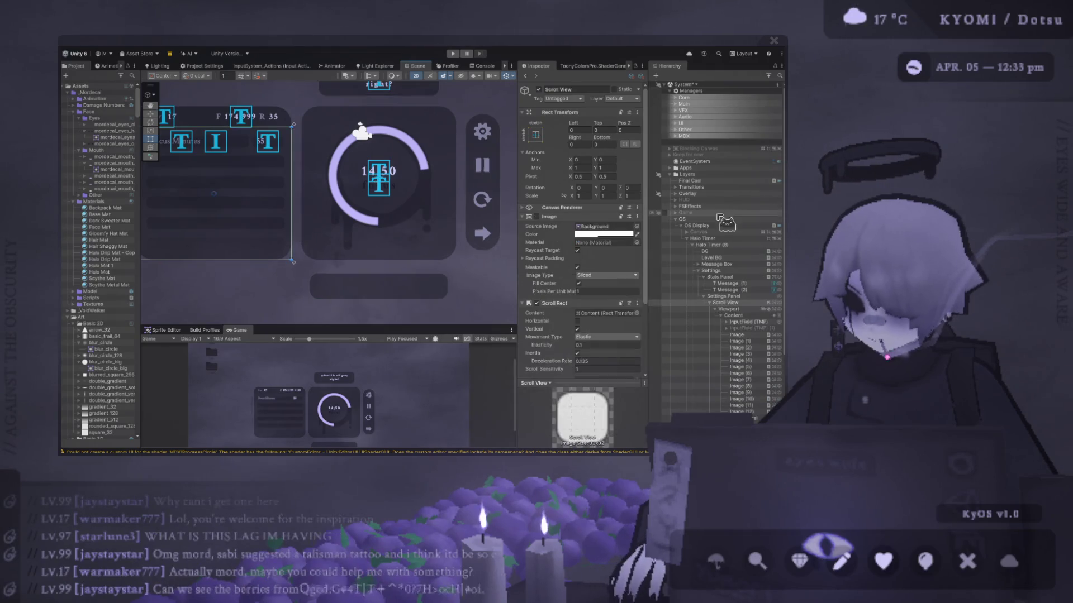
left_click(723, 296)
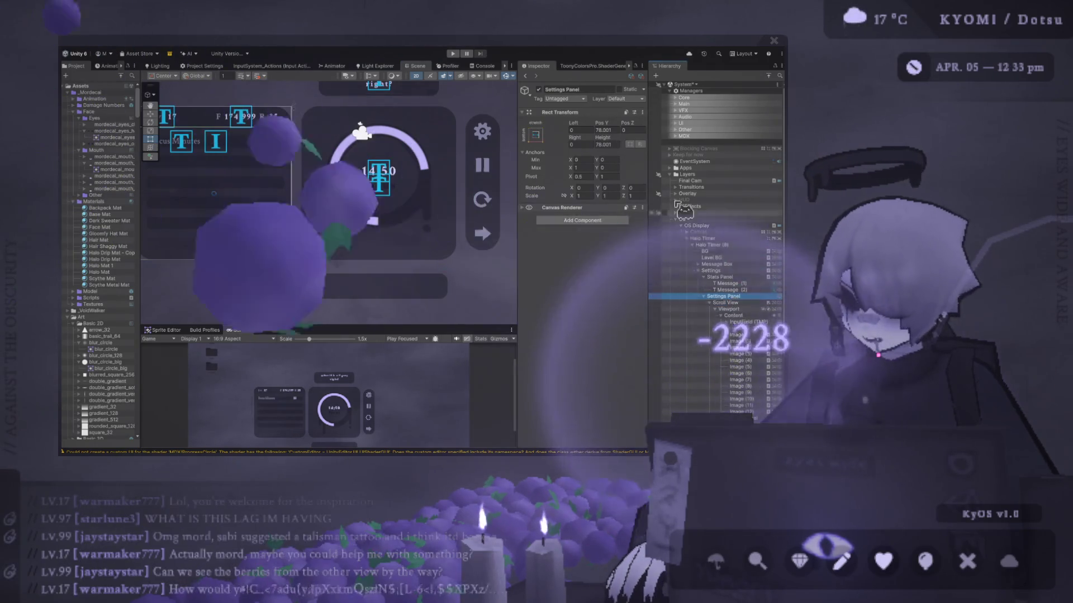
left_click(594, 130)
type("77.29")
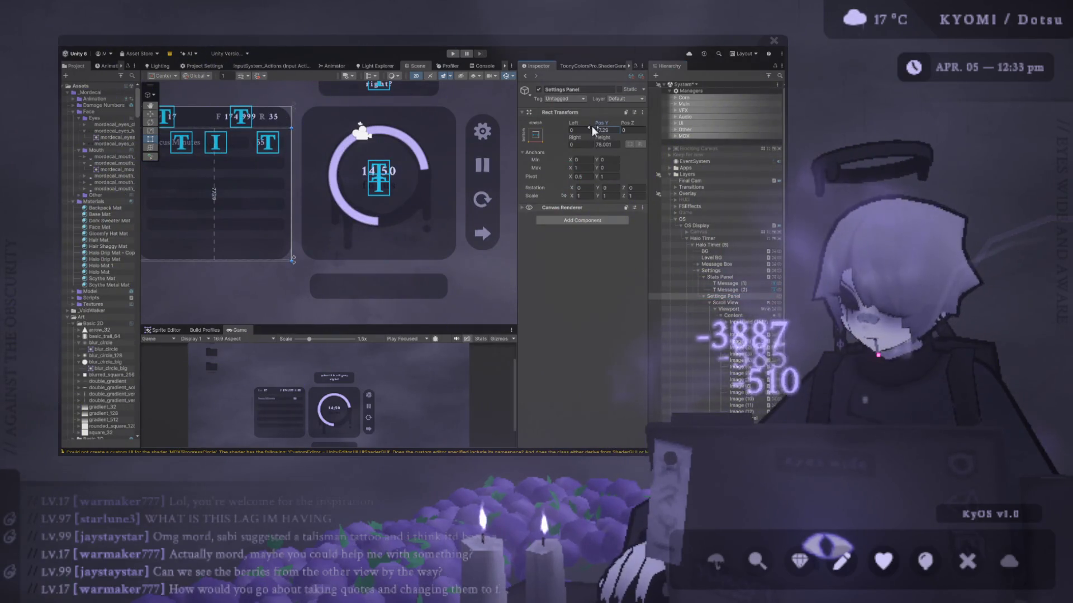
left_click(710, 270)
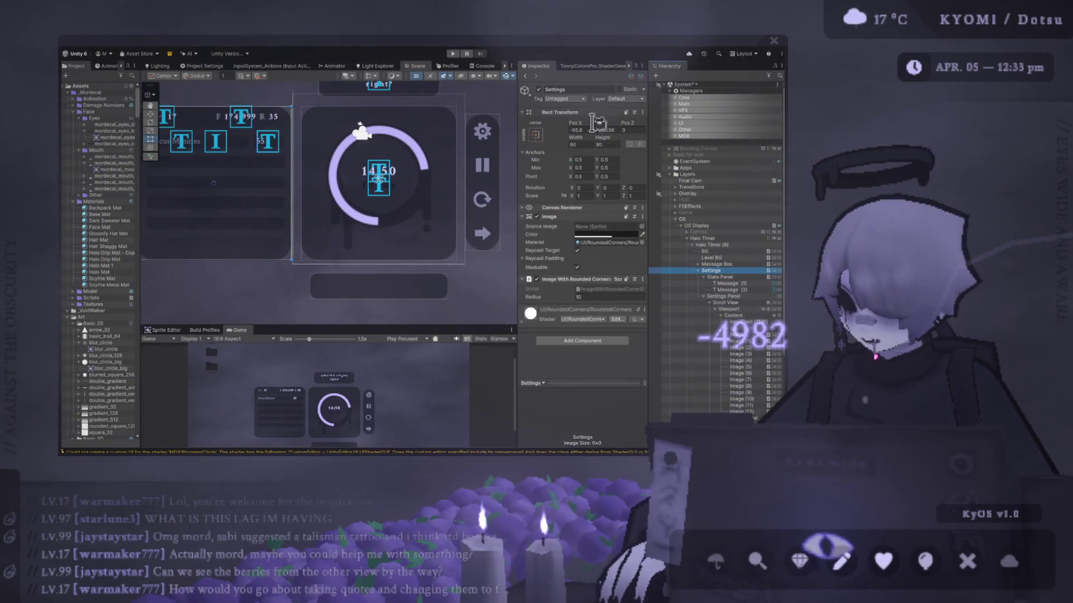
left_click(590, 131)
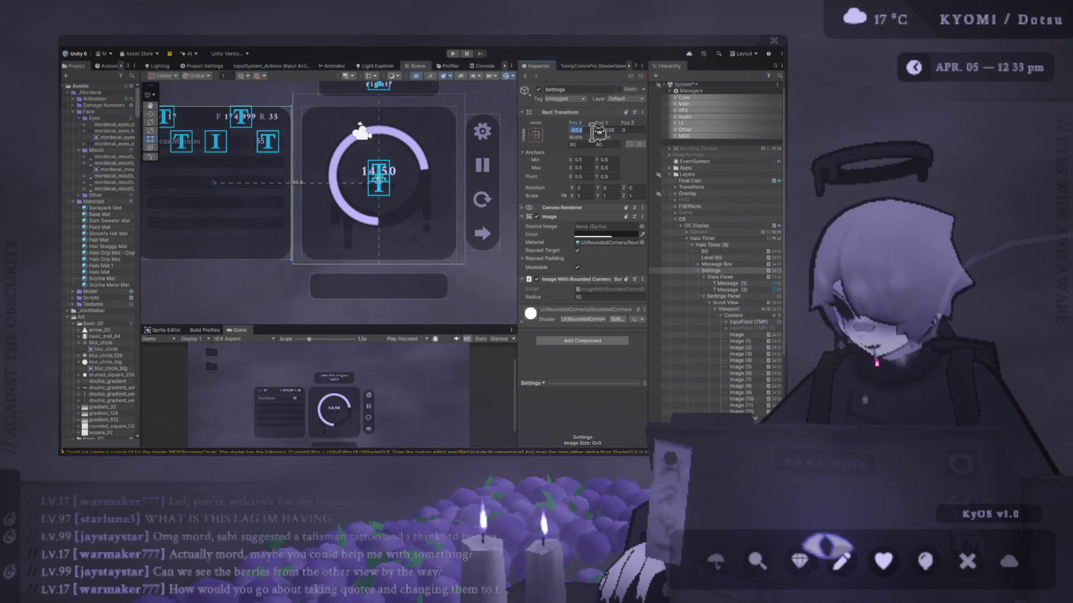
type("-100")
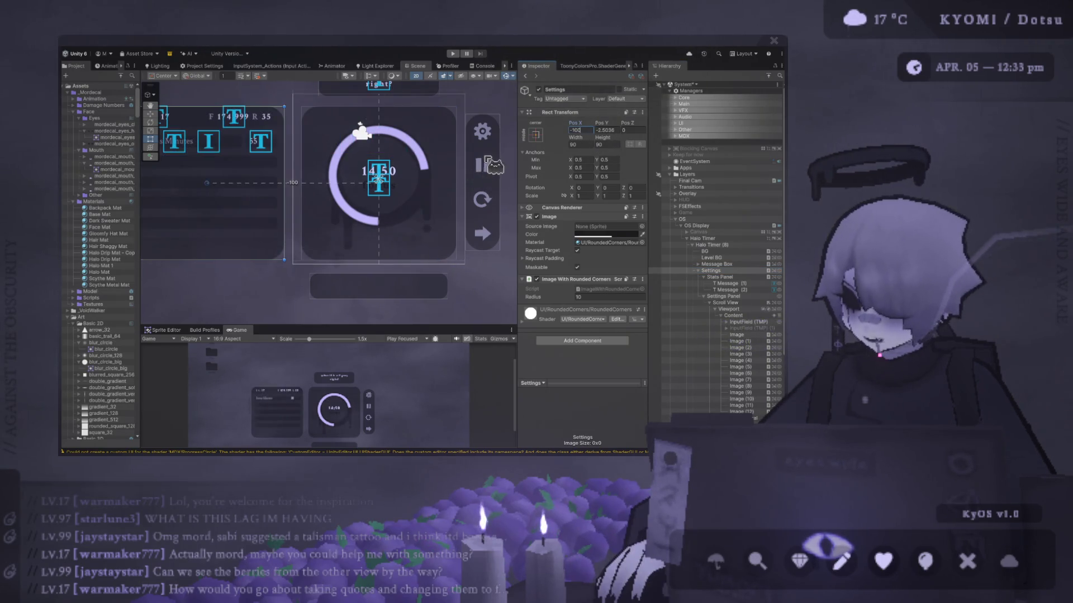
left_click(697, 270)
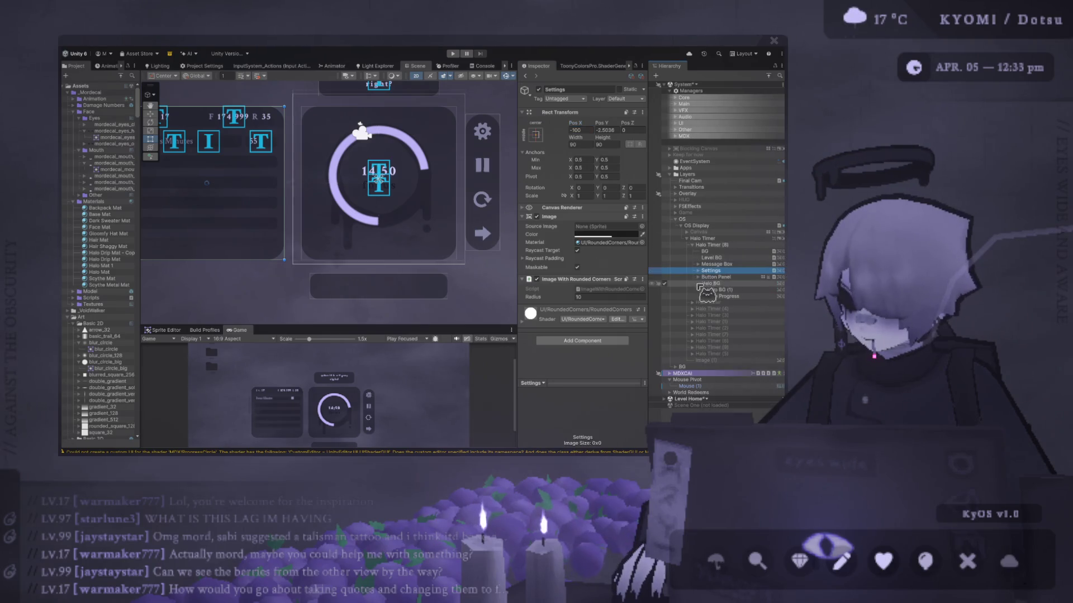
Set the Button Panel's Pos Y to 0
left_click(716, 276)
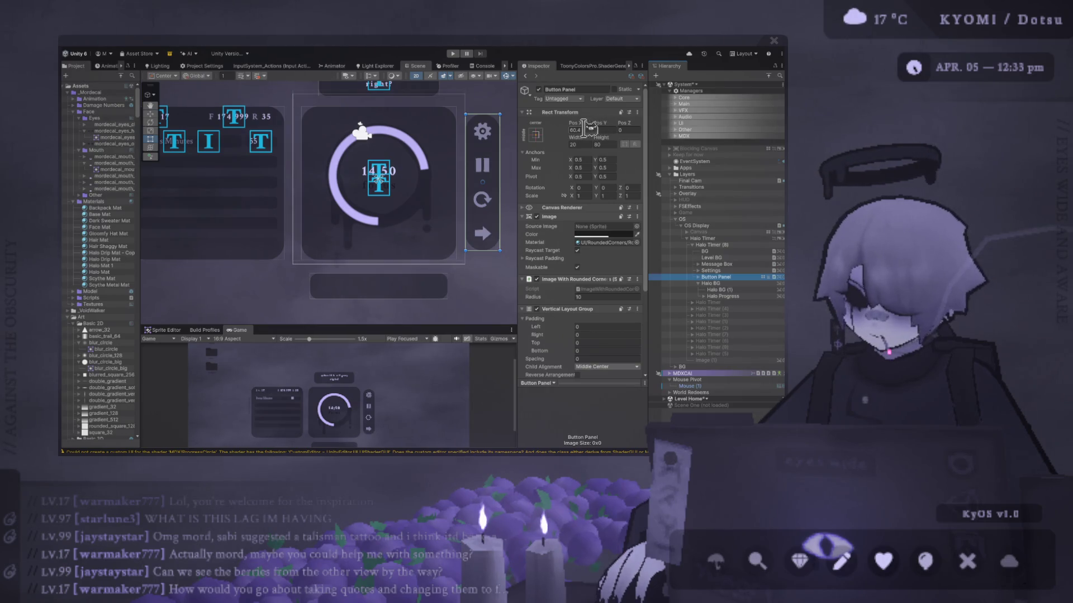
left_click_drag(387, 146, 302, 156)
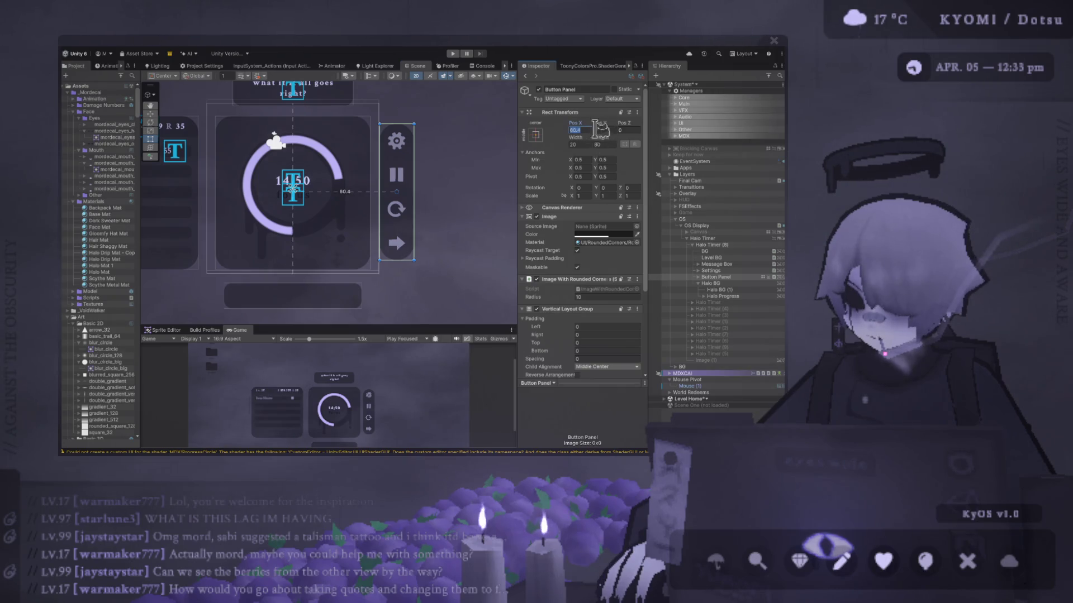
left_click(609, 130)
type("0")
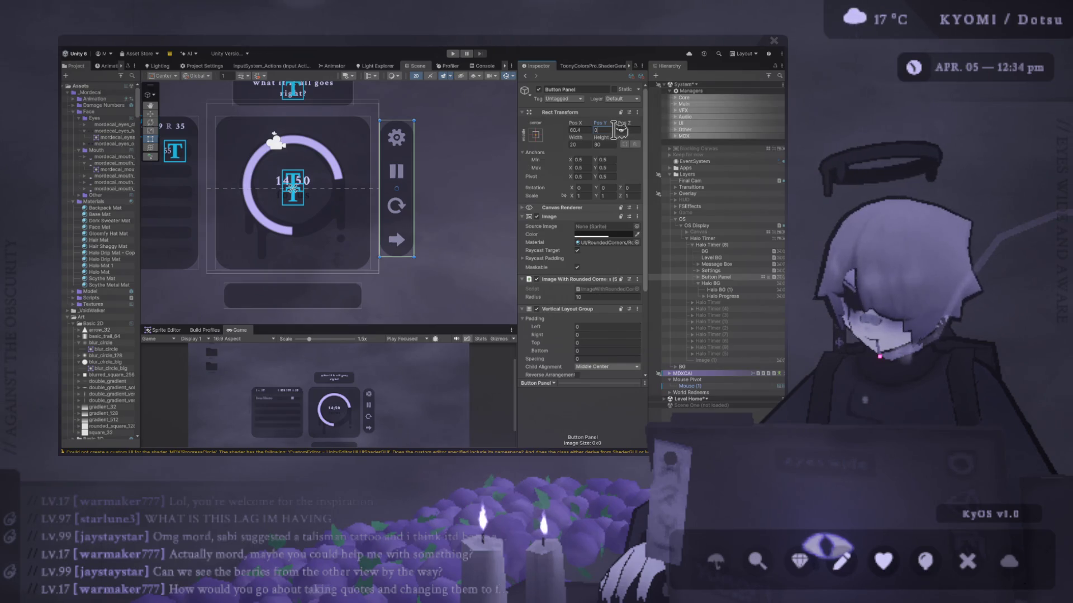
left_click(471, 161)
key("ctrl+z")
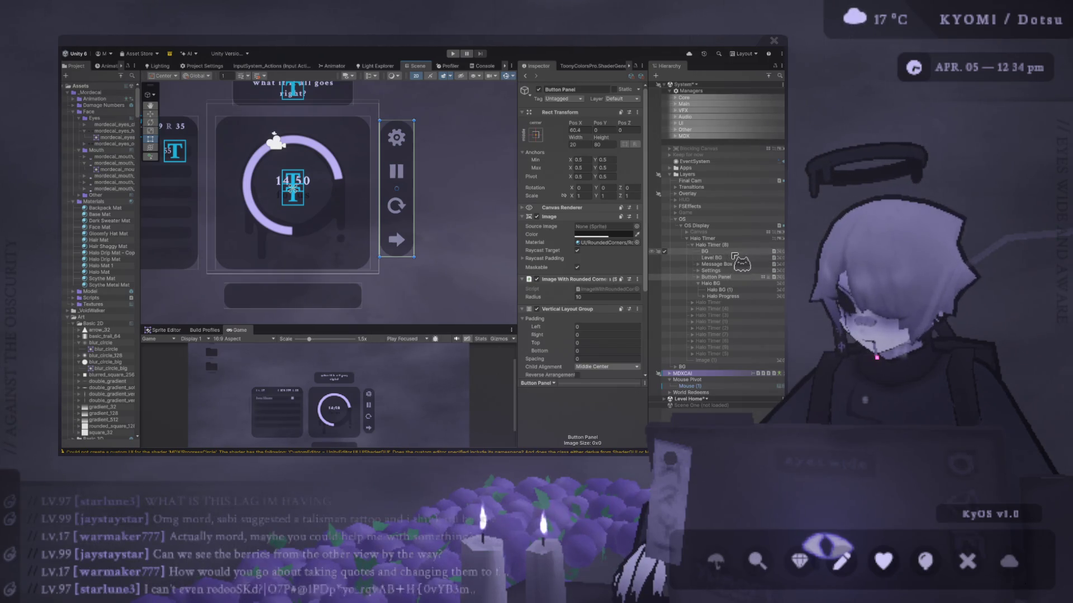
Set BG Pos Y to 0 and Halo BG Pos Y to about -4, then recentre the scene
left_click(705, 251)
left_click(617, 129)
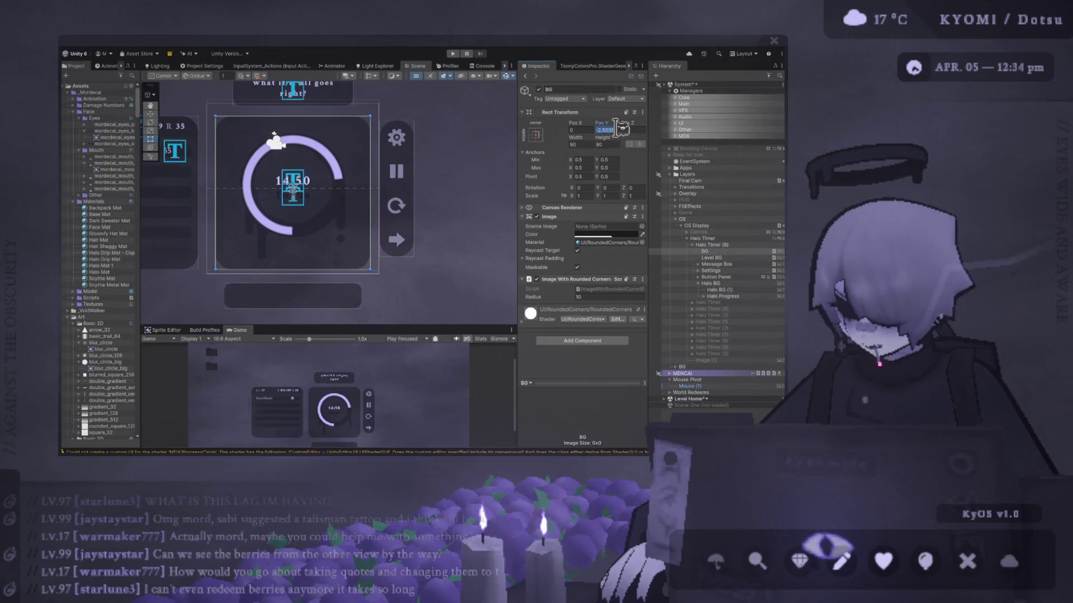
type("0")
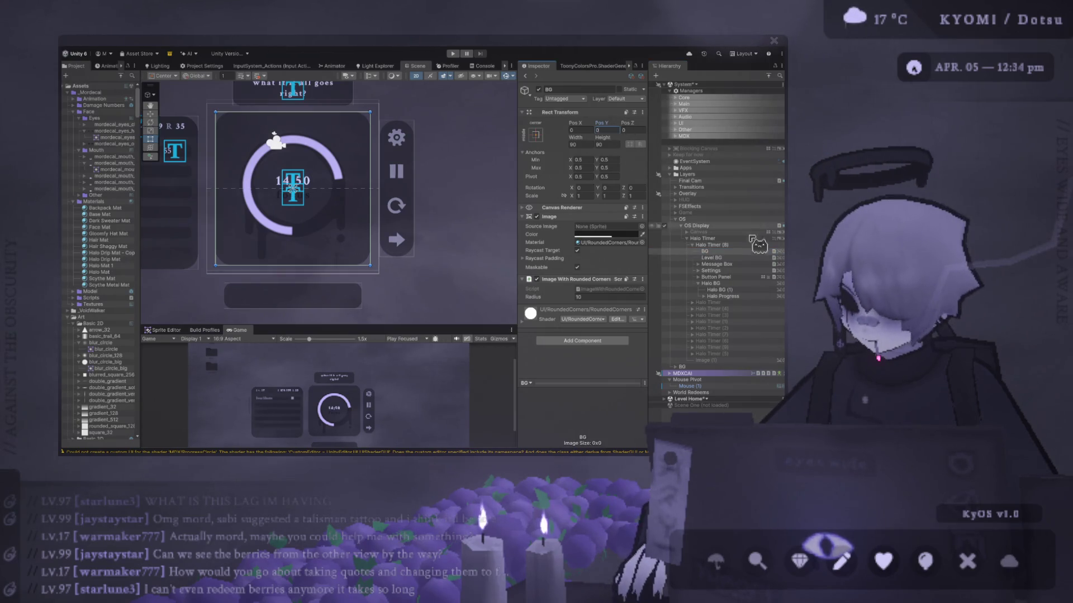
left_click(743, 283)
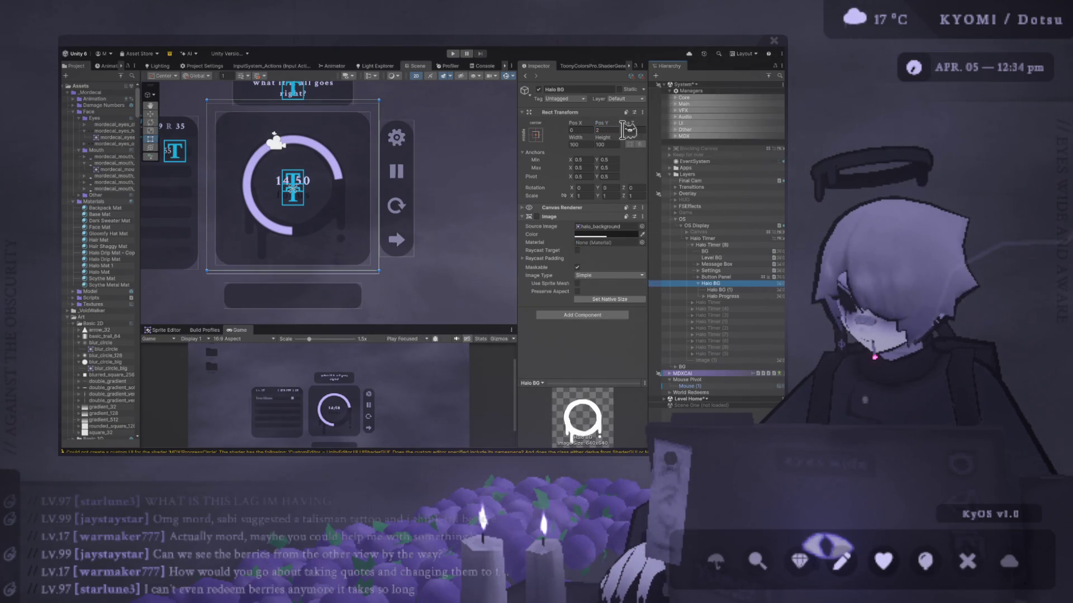
type("0")
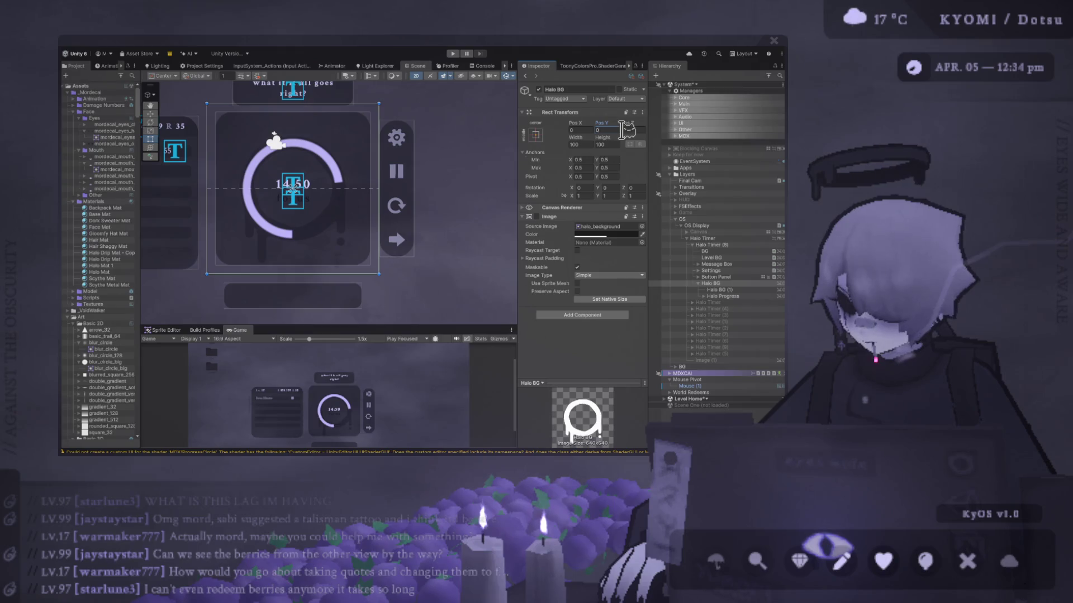
left_click_drag(585, 129, 587, 129)
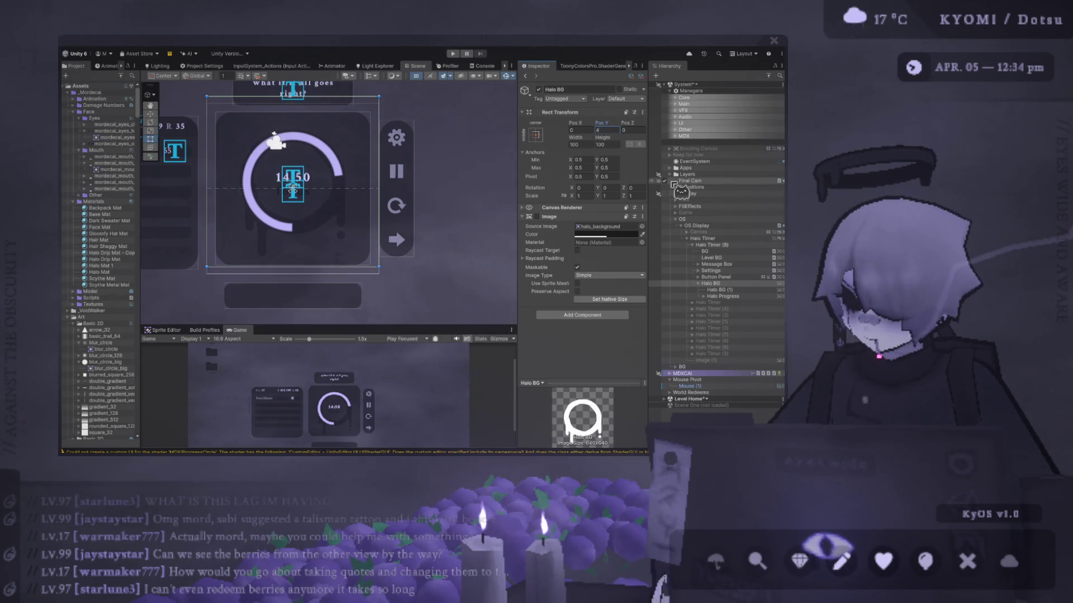
left_click(707, 284)
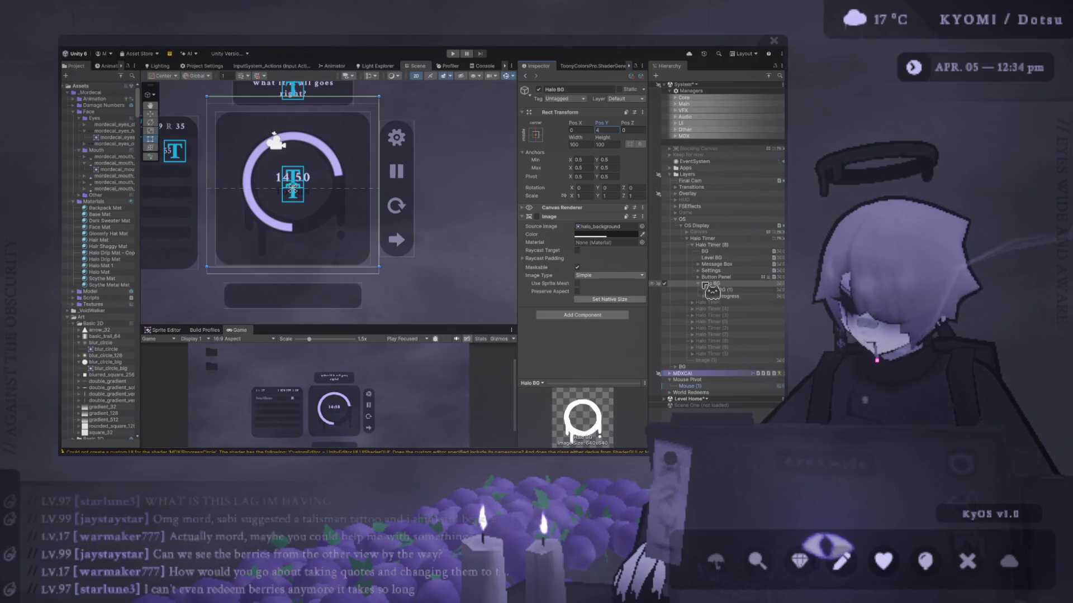
left_click(698, 284)
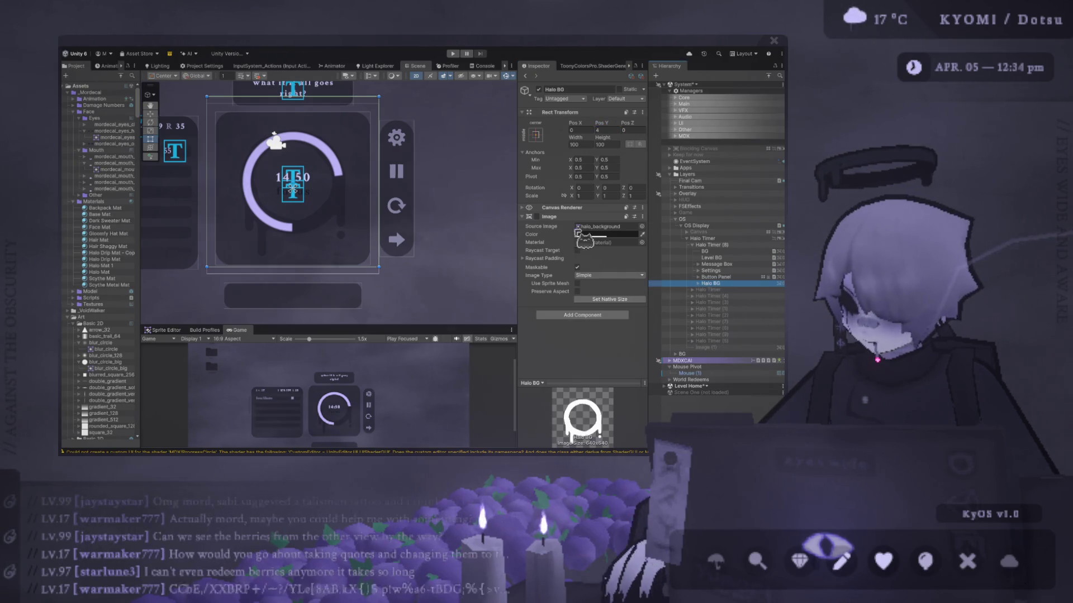
left_click(469, 182)
mouse_move(471, 191)
left_mouse_down()
mouse_move(502, 186)
mouse_move(473, 239)
left_mouse_up()
scroll(472, 219, "down", 1)
scroll(428, 143, "down", 2)
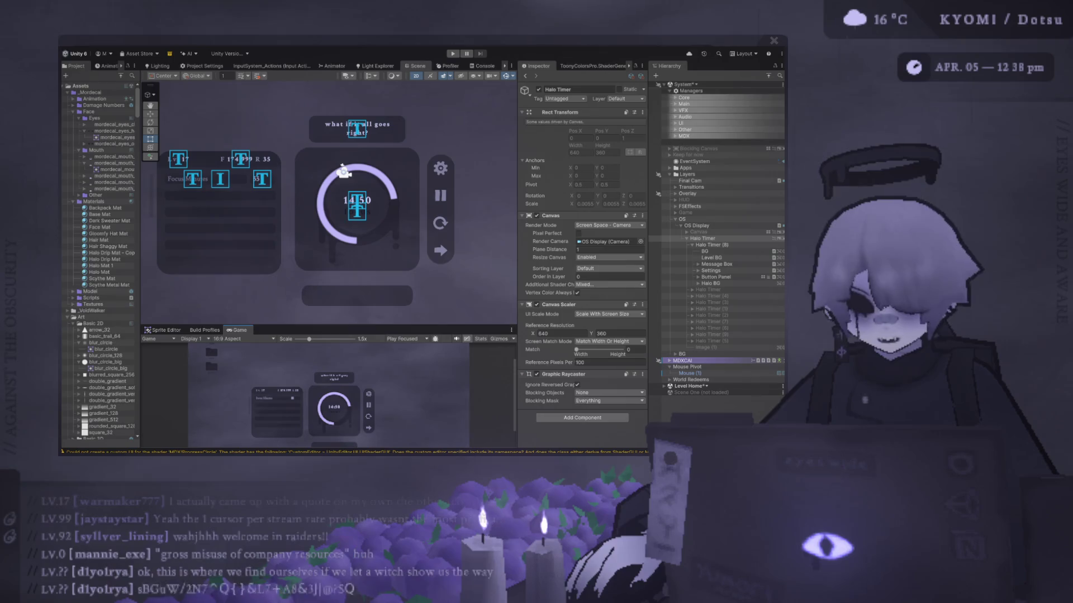
Switch to the Photoshop timer mockup with the Lv. 17 bar for comparison
key("alt+Tab")
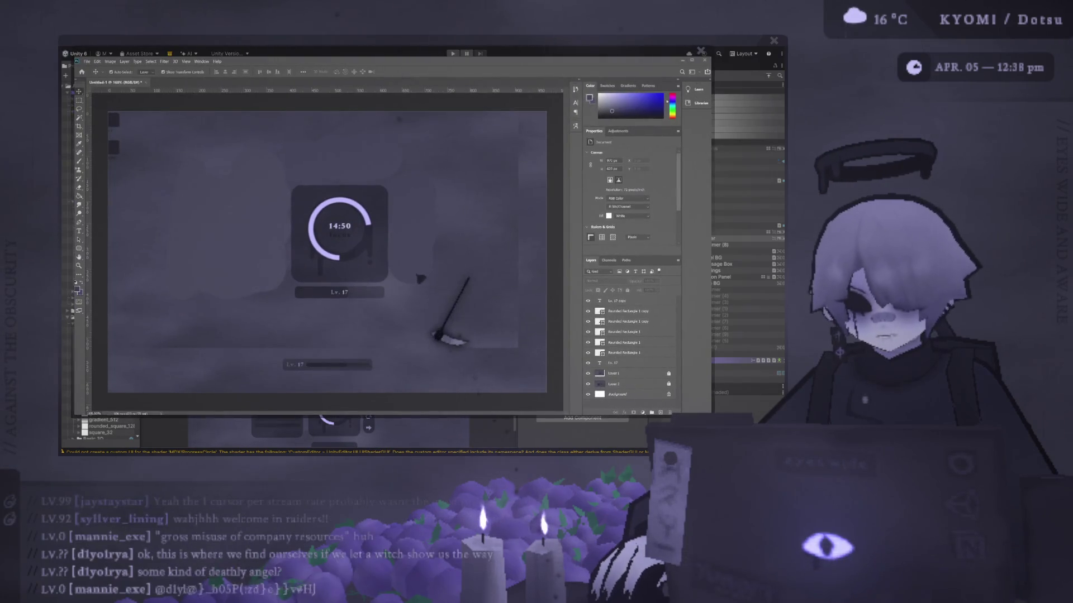
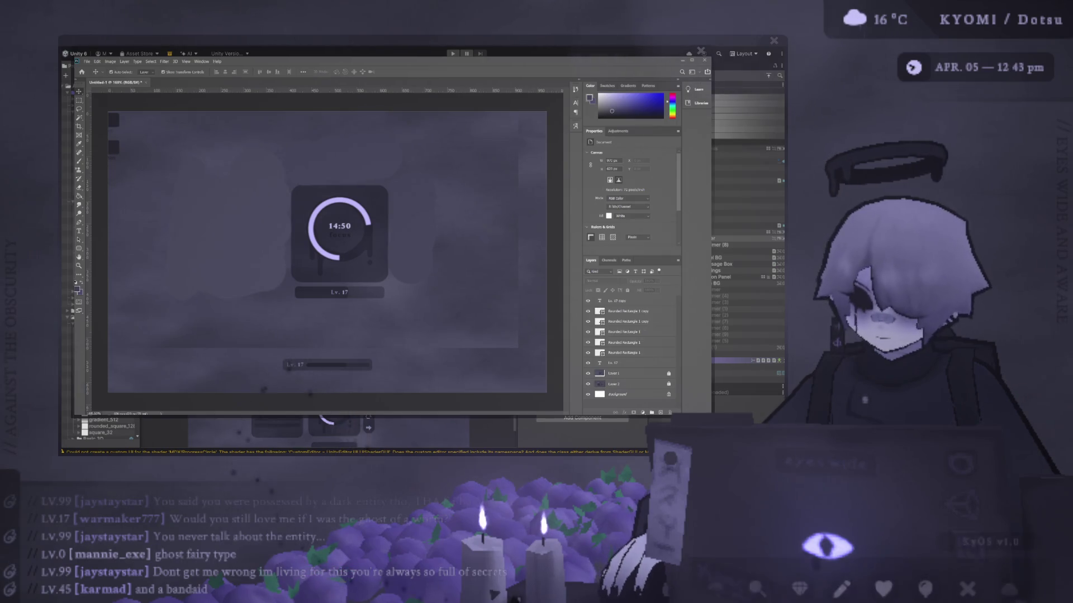
Bring the Unity editor back in front of Photoshop and widen its Scene view
left_click(992, 564)
mouse_move(515, 391)
left_mouse_down()
mouse_move(529, 226)
mouse_move(637, 223)
left_mouse_up()
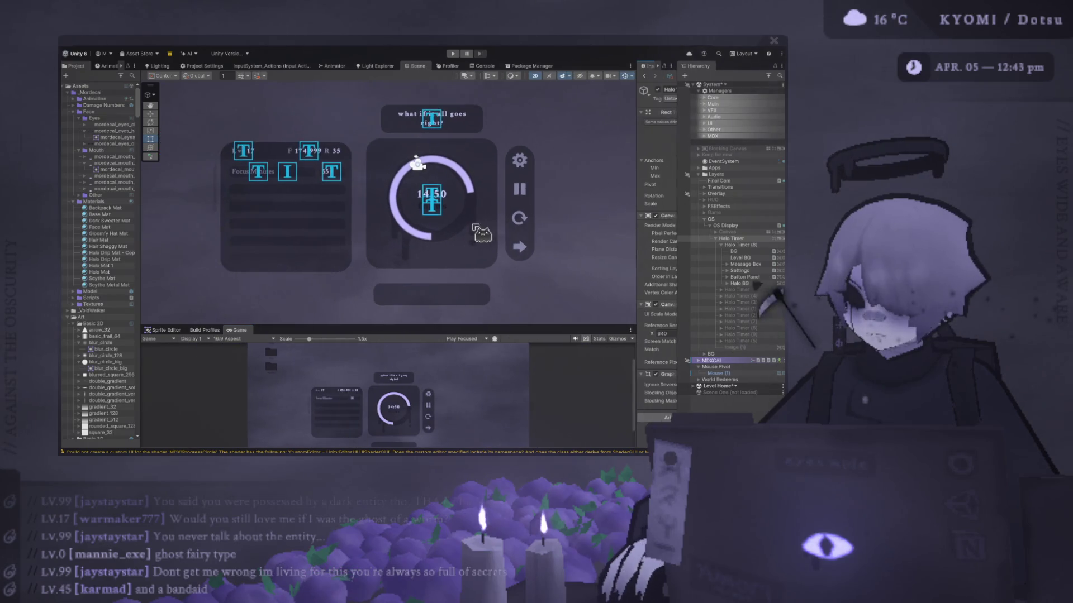
Make the Scene view taller, frame the halo timer, then switch to the Photoshop mockup
left_click_drag(357, 324, 356, 391)
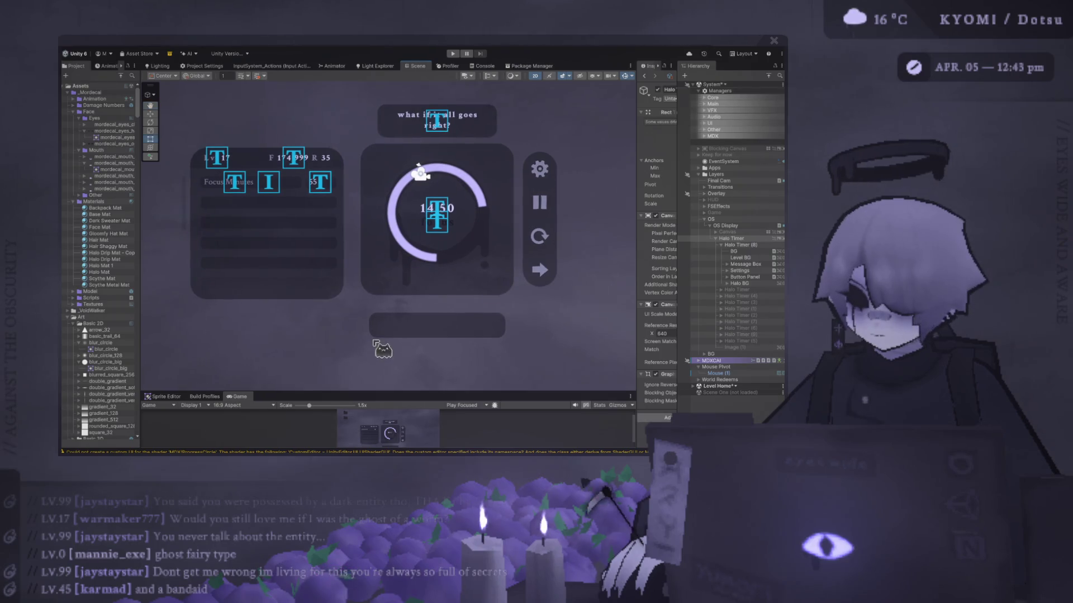
left_click_drag(378, 349, 374, 323)
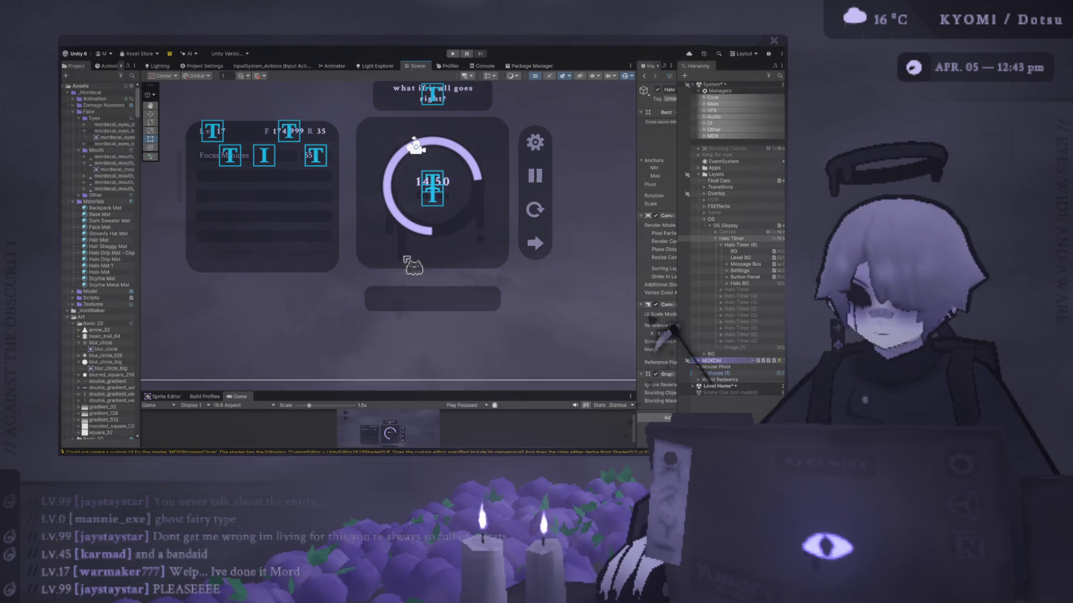
key("f")
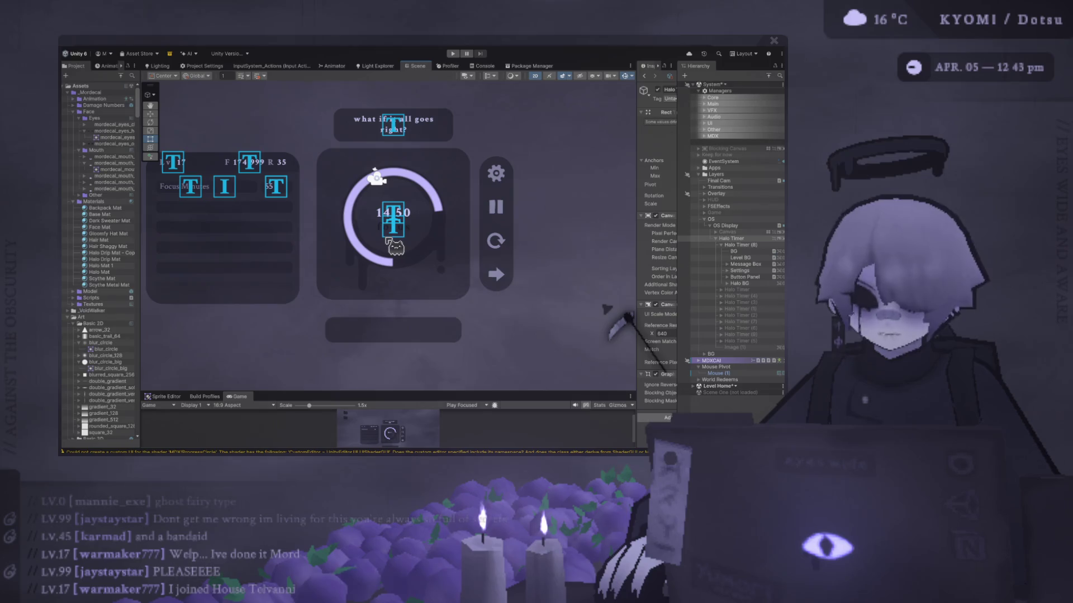
scroll(539, 193, "up", 1)
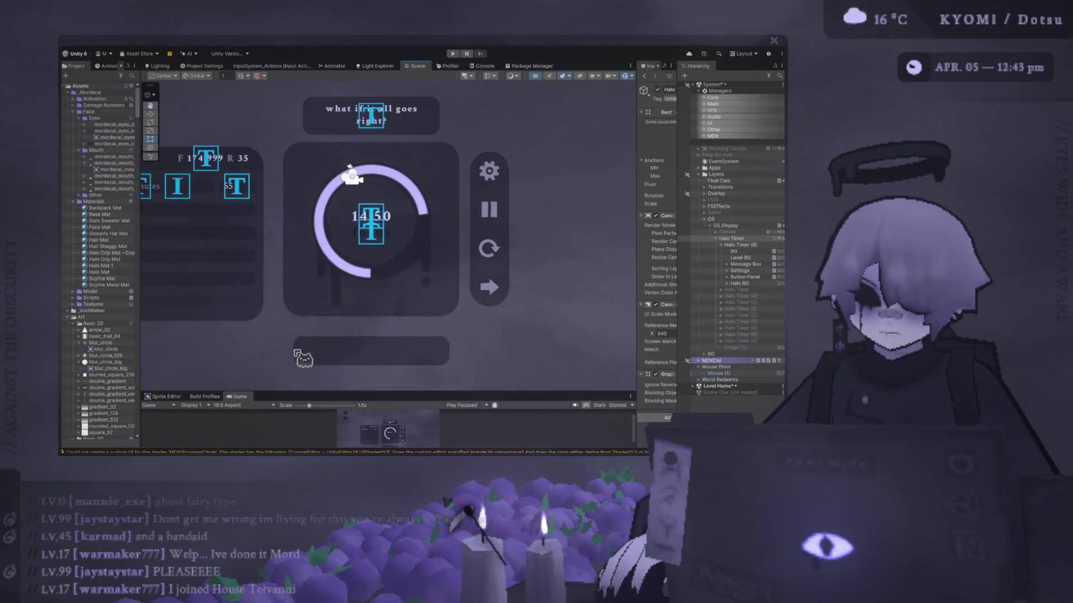
scroll(324, 347, "down", 1)
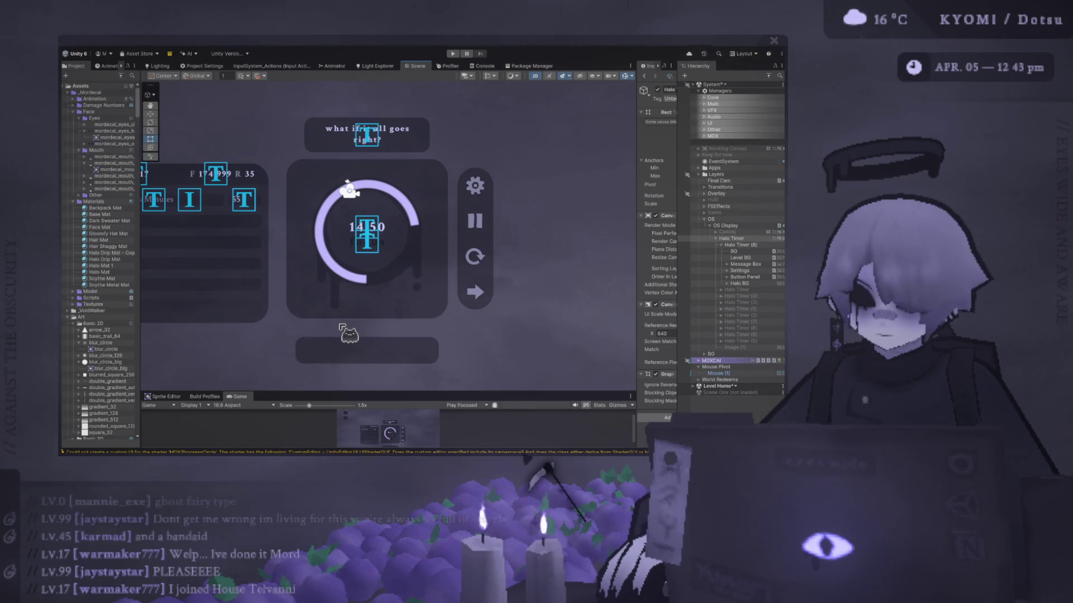
scroll(346, 334, "down", 2)
scroll(466, 152, "up", 2)
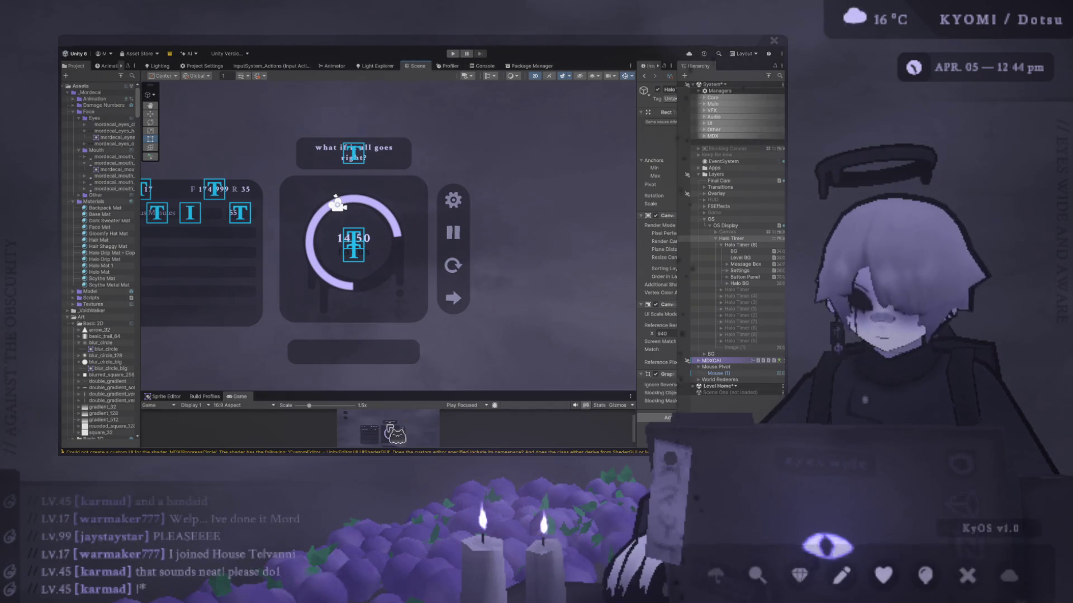
key("alt+Tab")
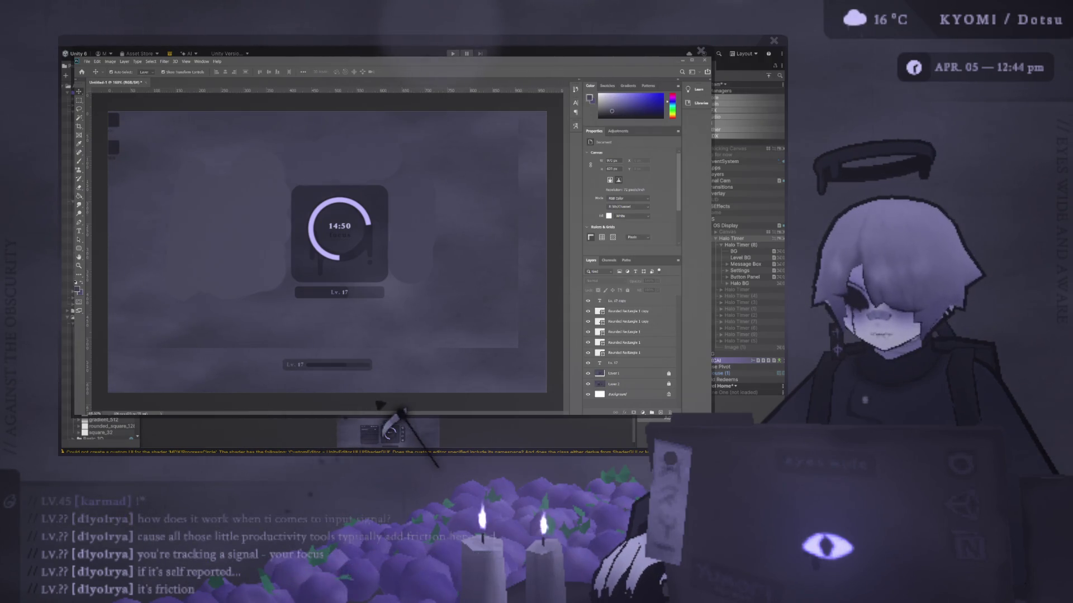
Return to the Unity scene and zoom out over the timer UI
left_click(372, 427)
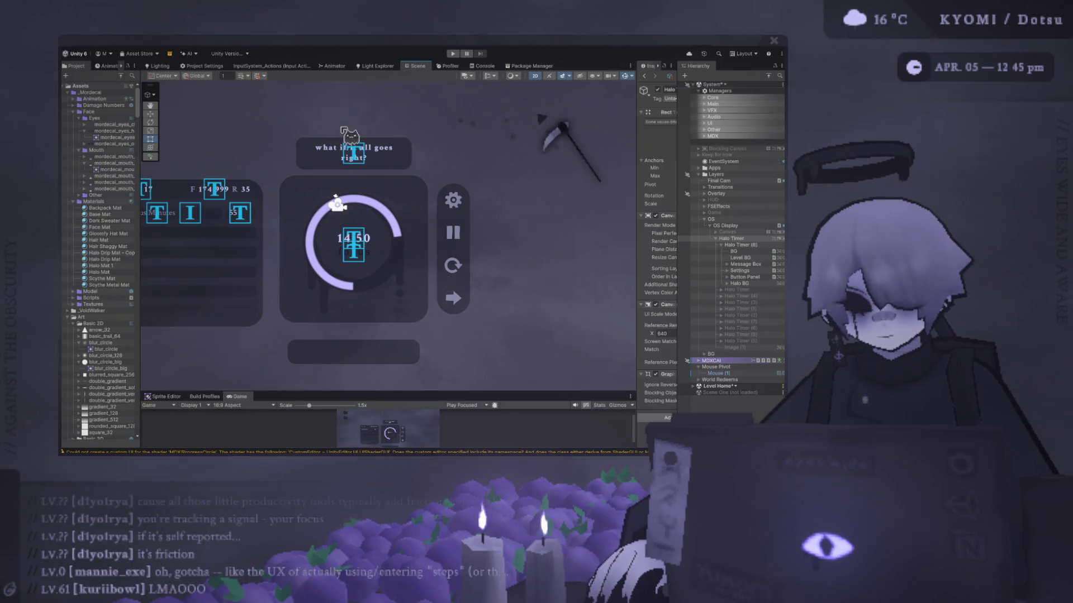
scroll(353, 130, "down", 1)
Pan and zoom across the timer layout to the 'what if it all goes right?' panel
left_click_drag(251, 200, 261, 171)
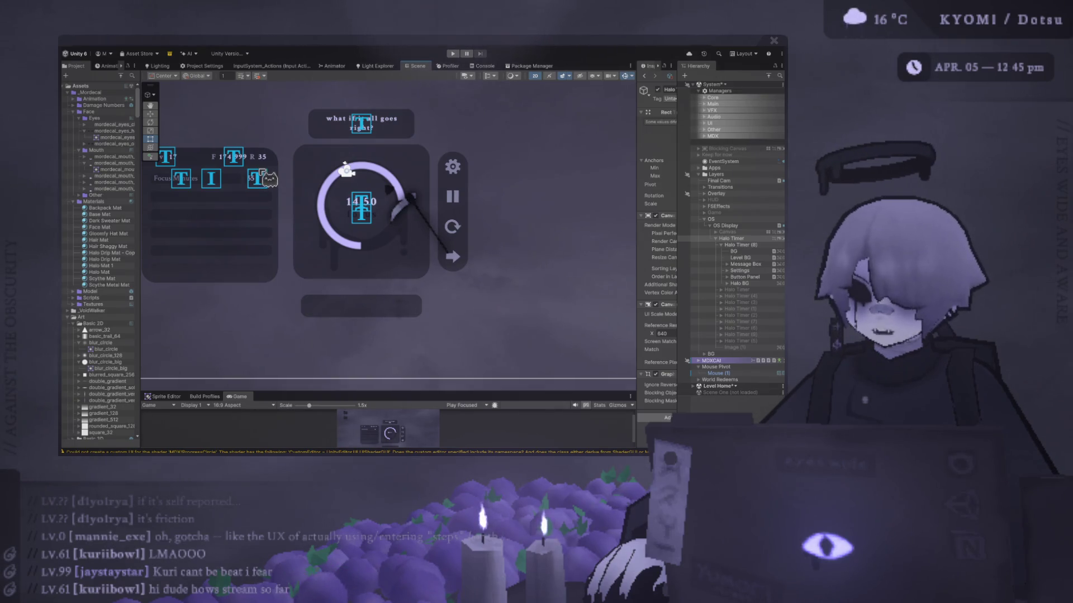
scroll(493, 178, "down", 1)
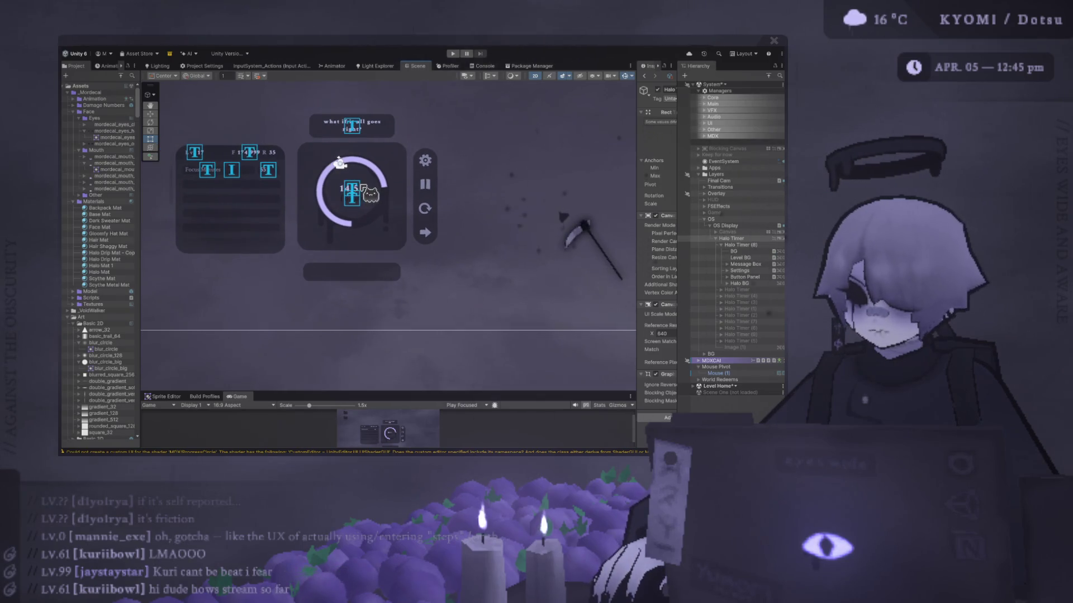
scroll(434, 123, "up", 2)
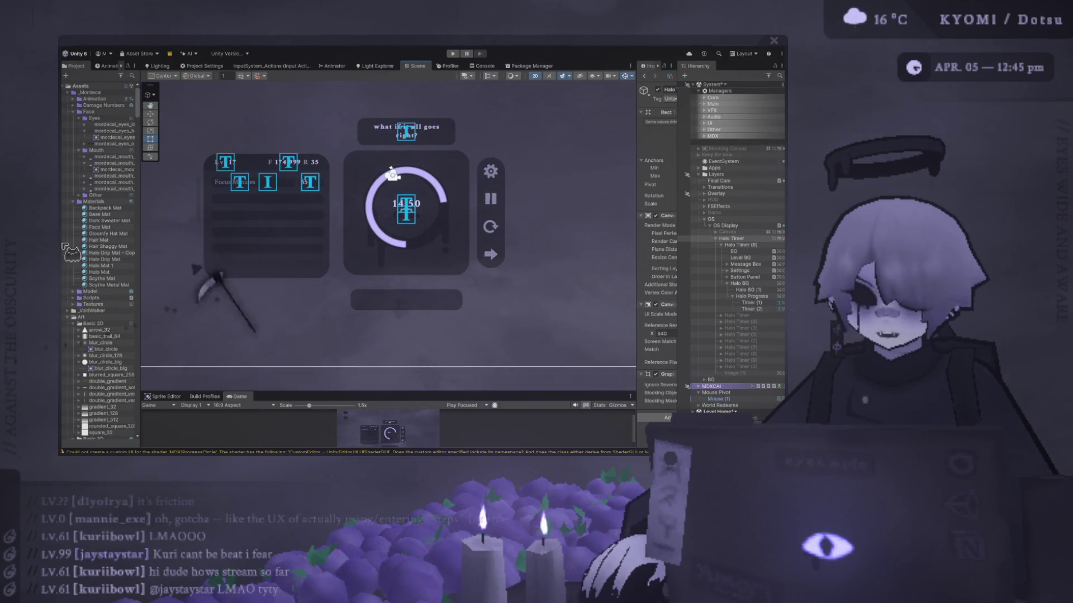
left_click_drag(464, 257, 380, 263)
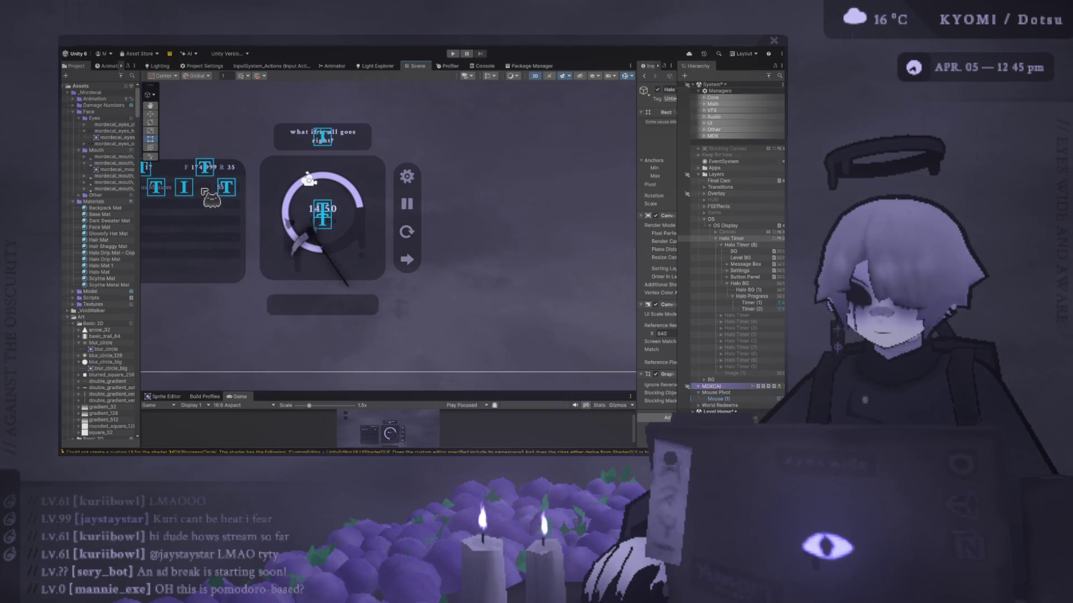
scroll(332, 252, "up", 3)
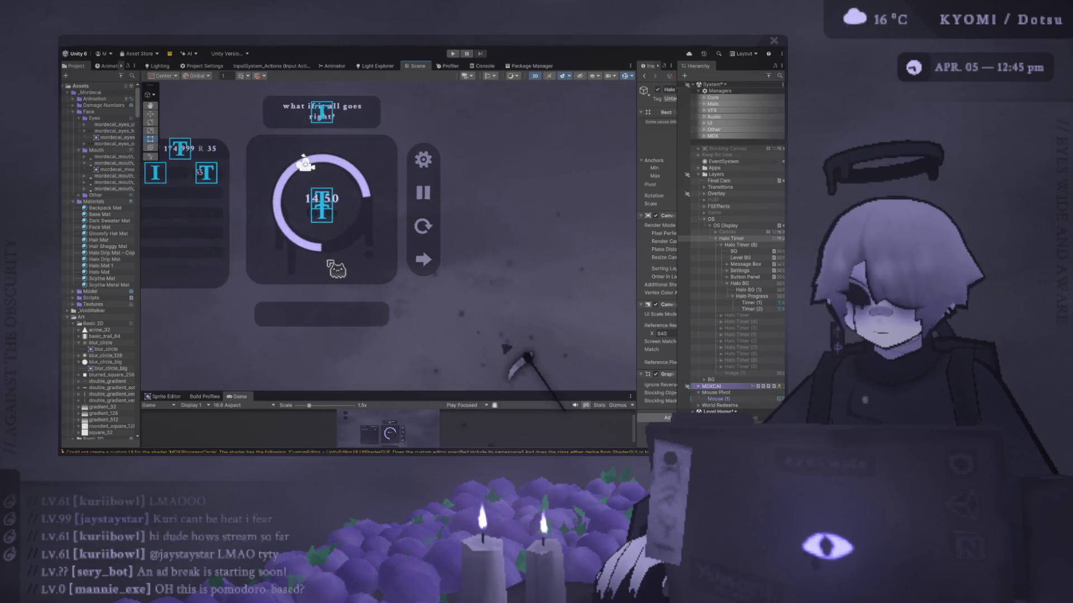
left_click_drag(335, 260, 342, 301)
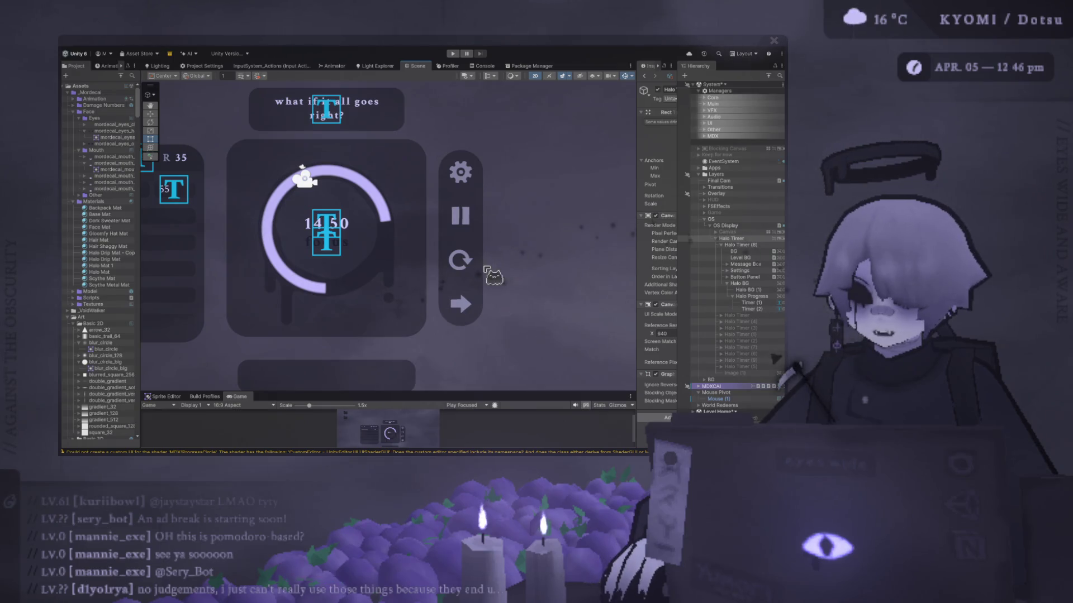
Zoom out and frame the whole timer UI, then compare with the Photoshop mockup
scroll(485, 273, "down", 1)
scroll(485, 274, "down", 1)
scroll(259, 282, "down", 2)
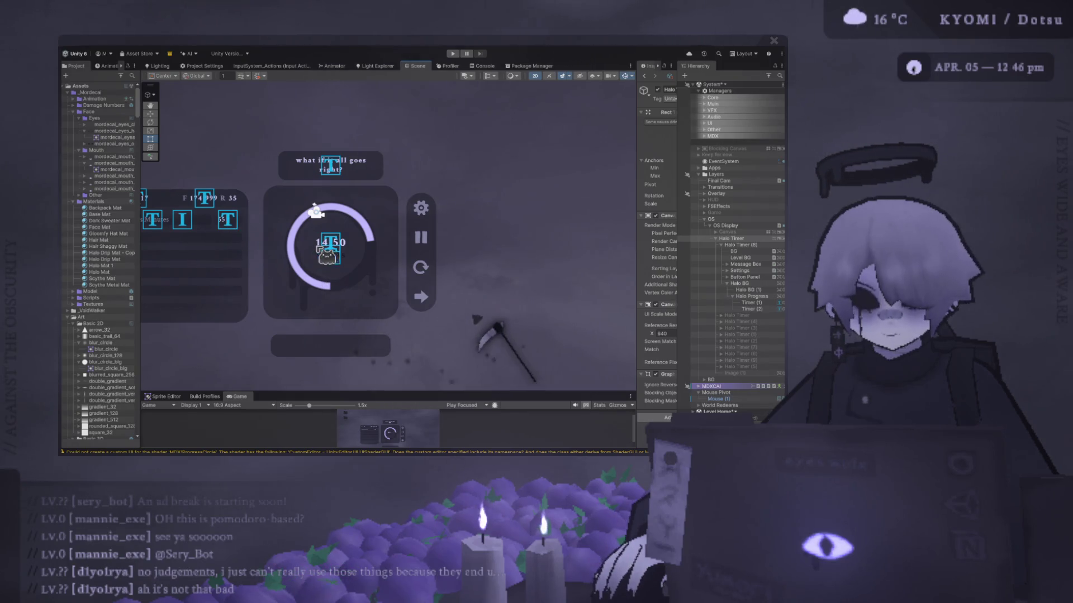
key("f")
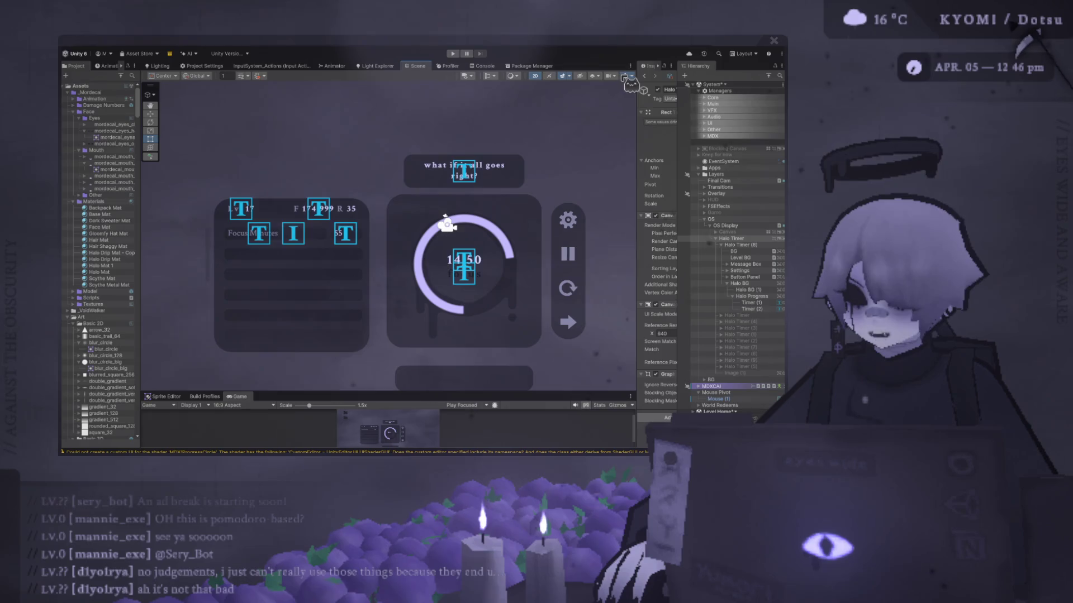
scroll(313, 249, "up", 2)
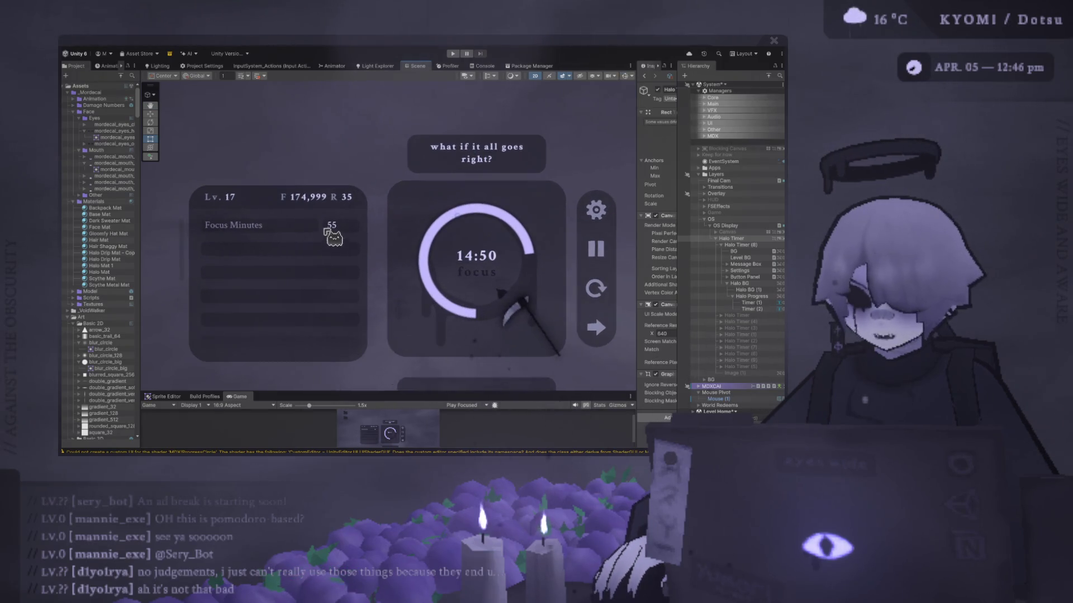
key("f")
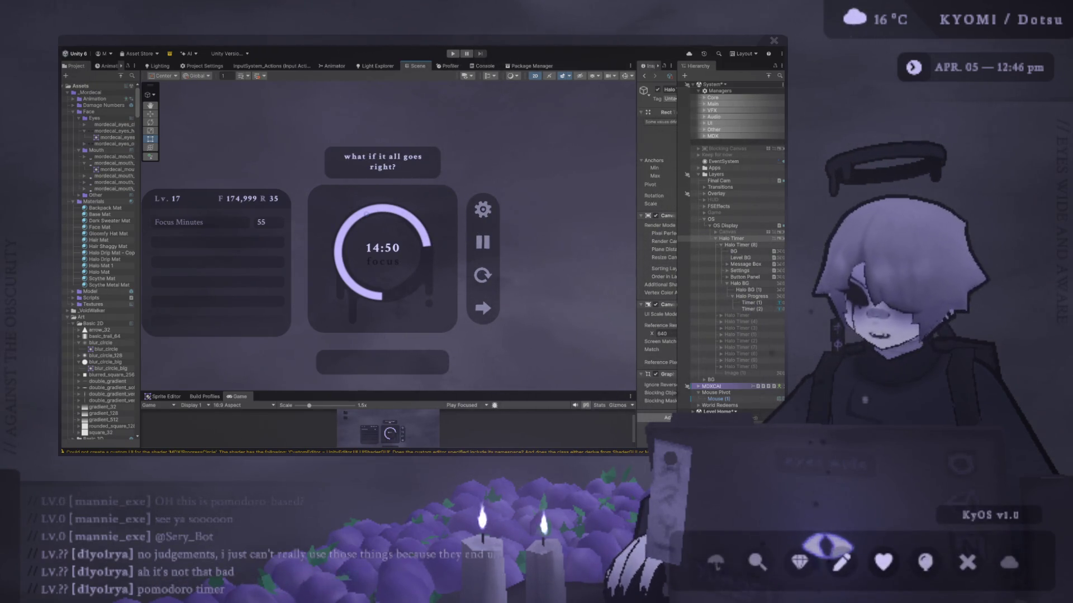
key("alt+Tab")
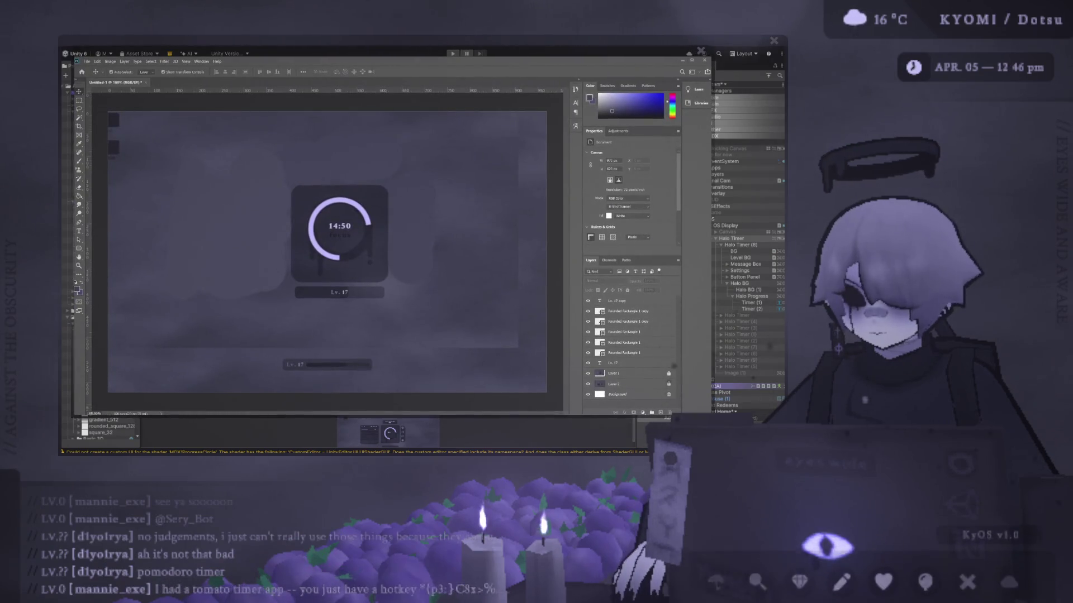
Switch back to Unity's Halo Timer canvas settings (Screen Space - Camera, 640×360)
key("alt+Tab")
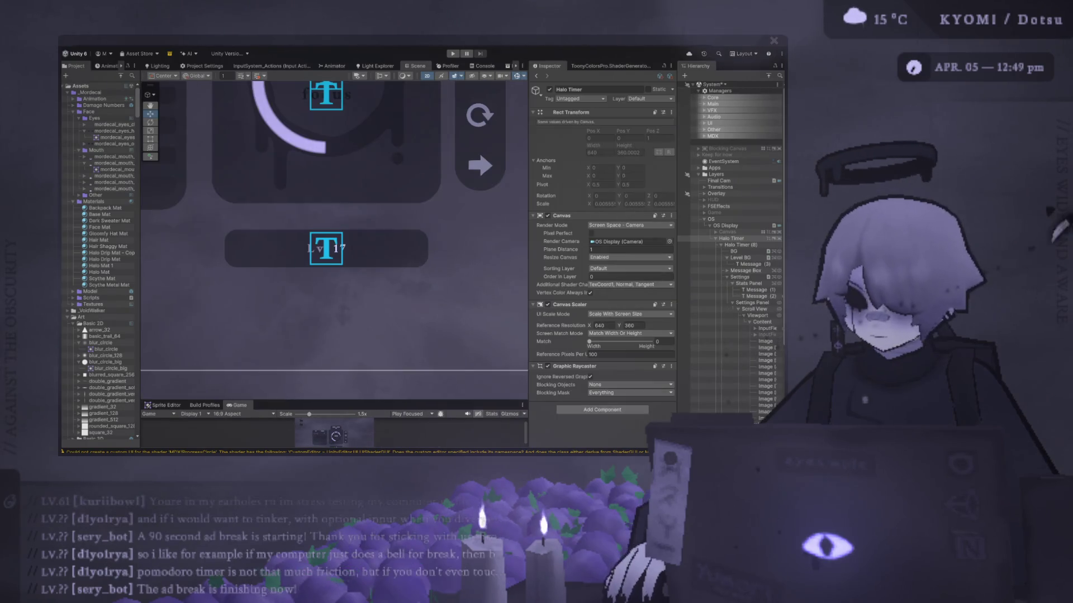
Select the Halo Timer's BG for its rounded-corner settings, pan to Focus Minutes, then view the mockup
left_click(732, 251)
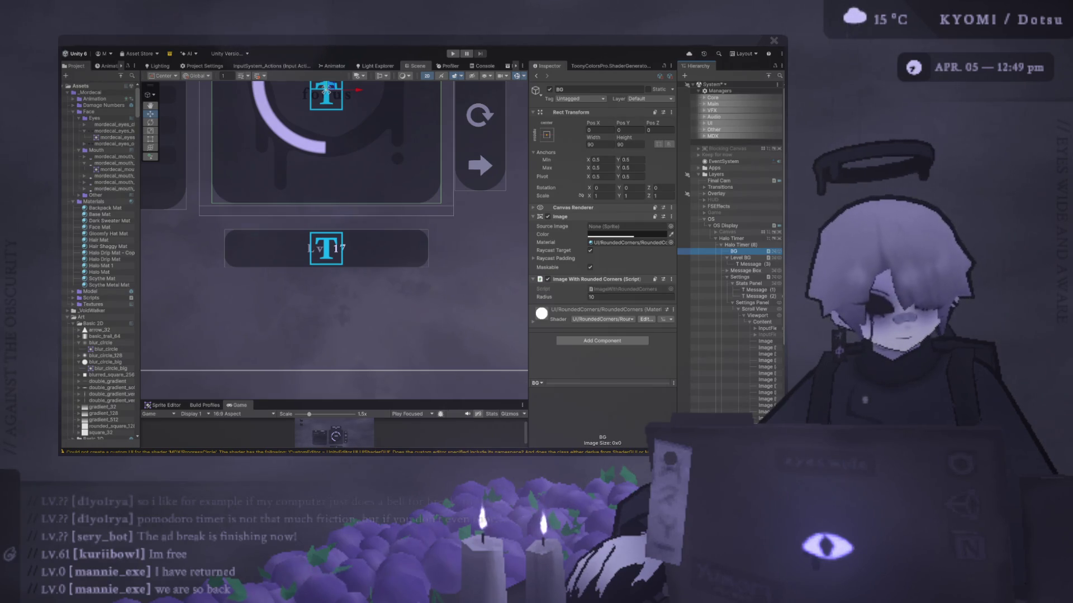
left_click_drag(311, 210, 506, 305)
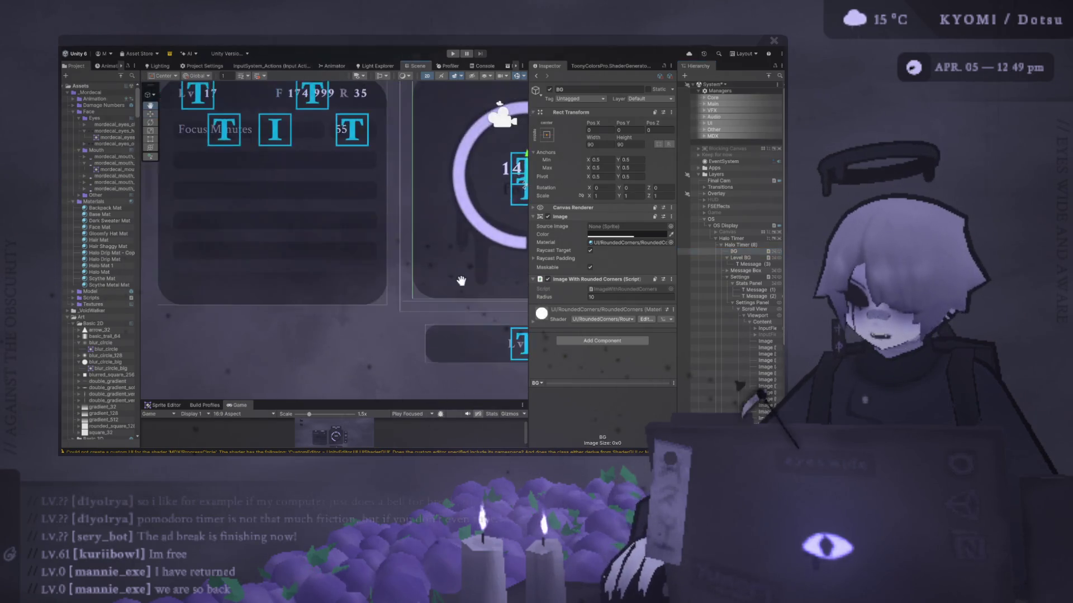
key("alt+Tab")
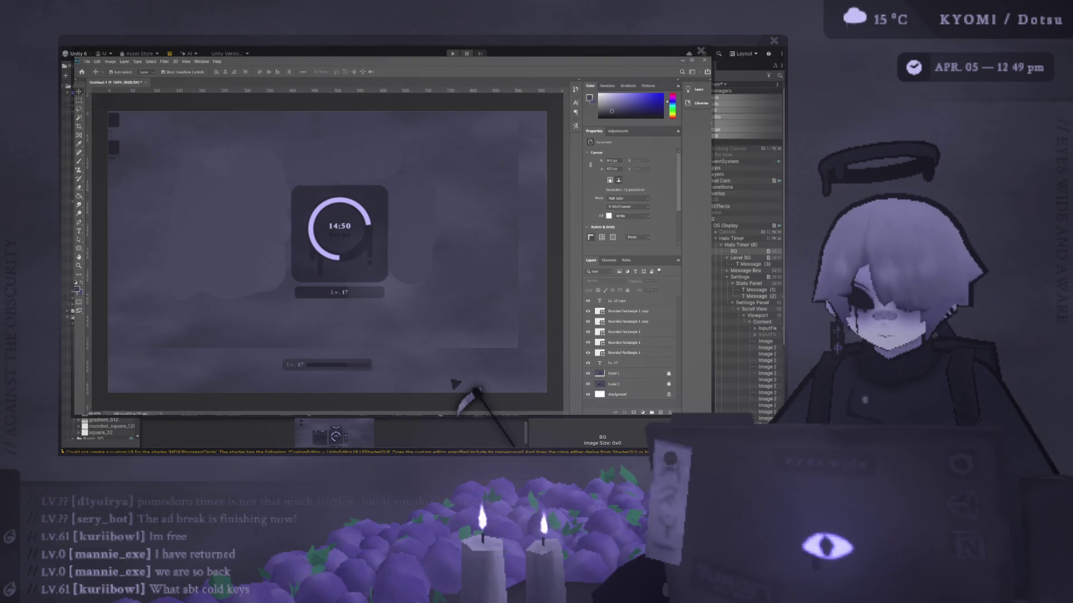
Return to Unity's BG image settings with rounded corners at radius 10
key("alt+Tab")
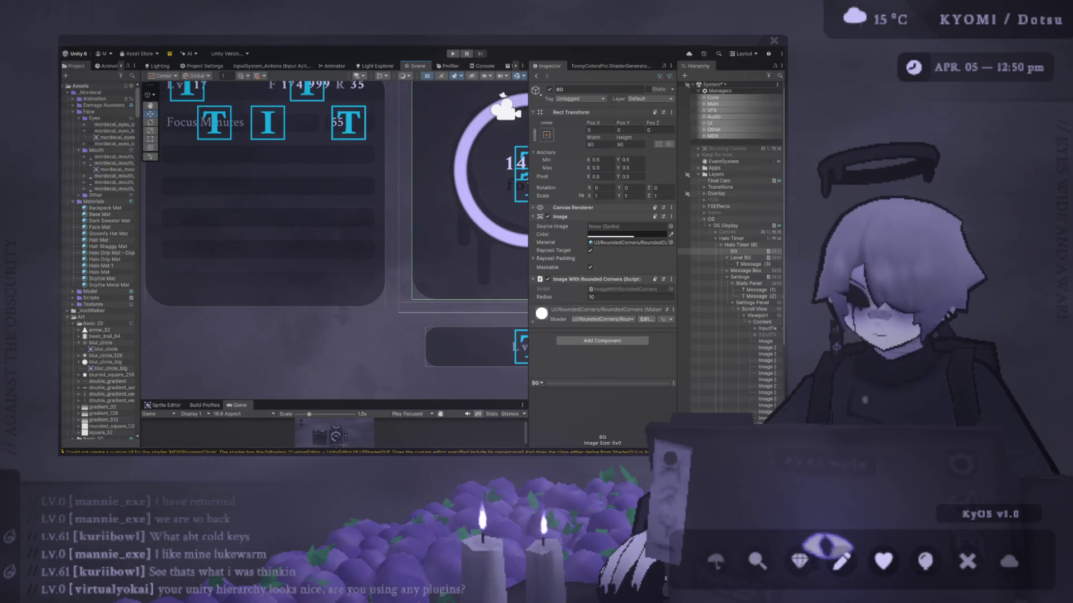
Switch to the Photoshop timer mockup for reference
key("alt+Tab")
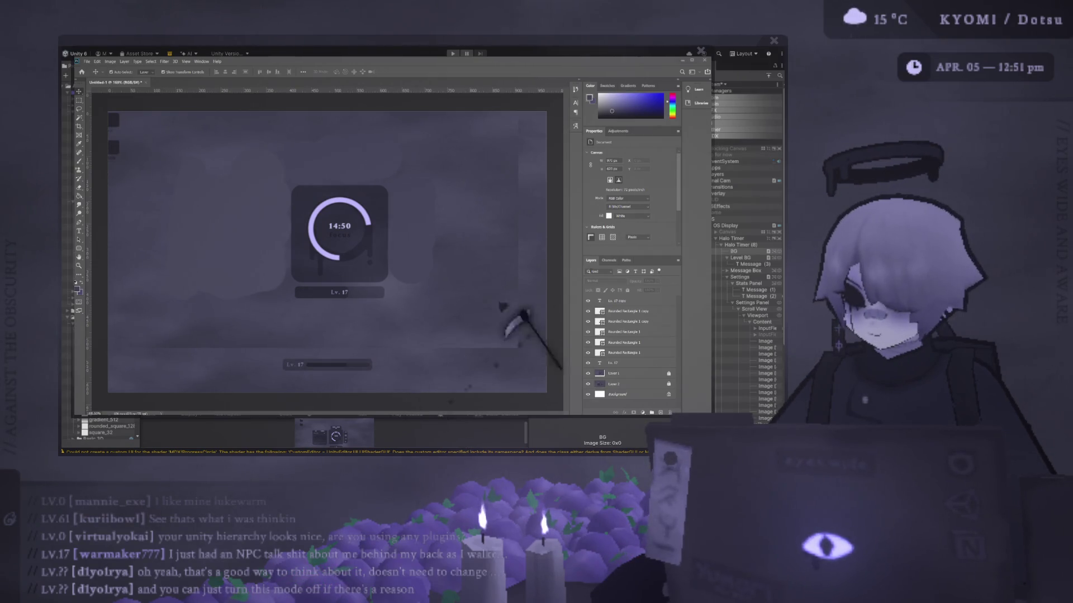
Return to Unity and frame the Halo Timer's BG in the Scene view
key("alt+Tab")
key("f")
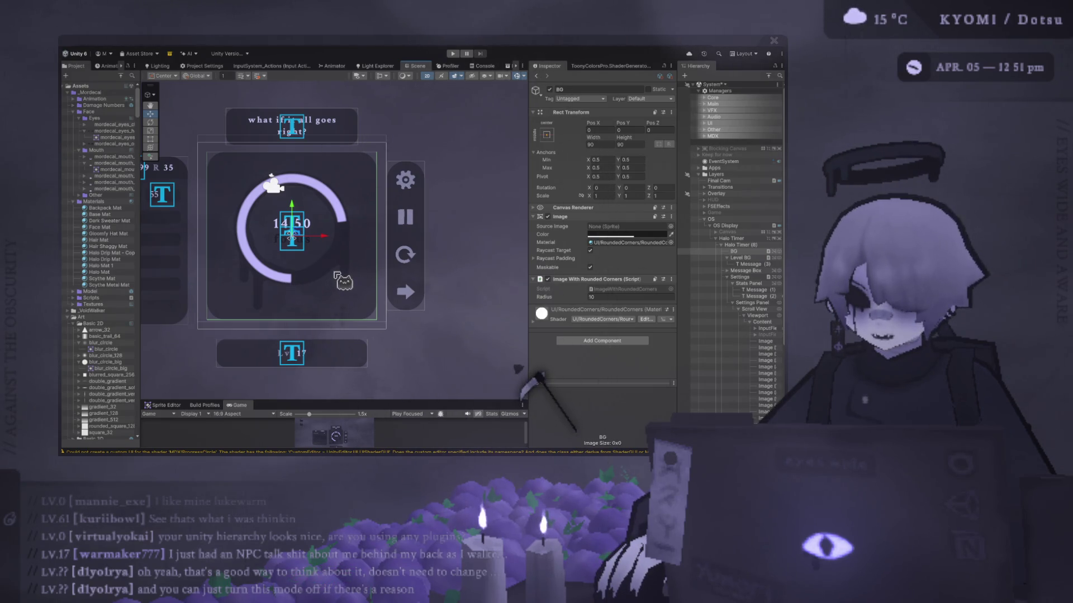
scroll(257, 240, "down", 3)
left_click_drag(257, 229, 305, 224)
scroll(306, 224, "up", 2)
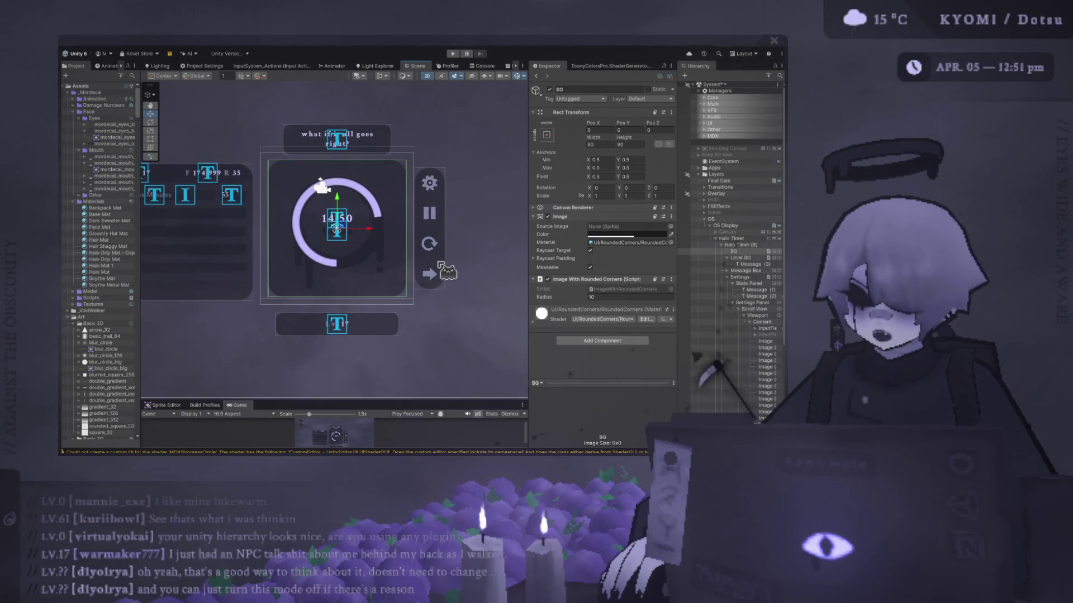
left_click_drag(208, 275, 287, 282)
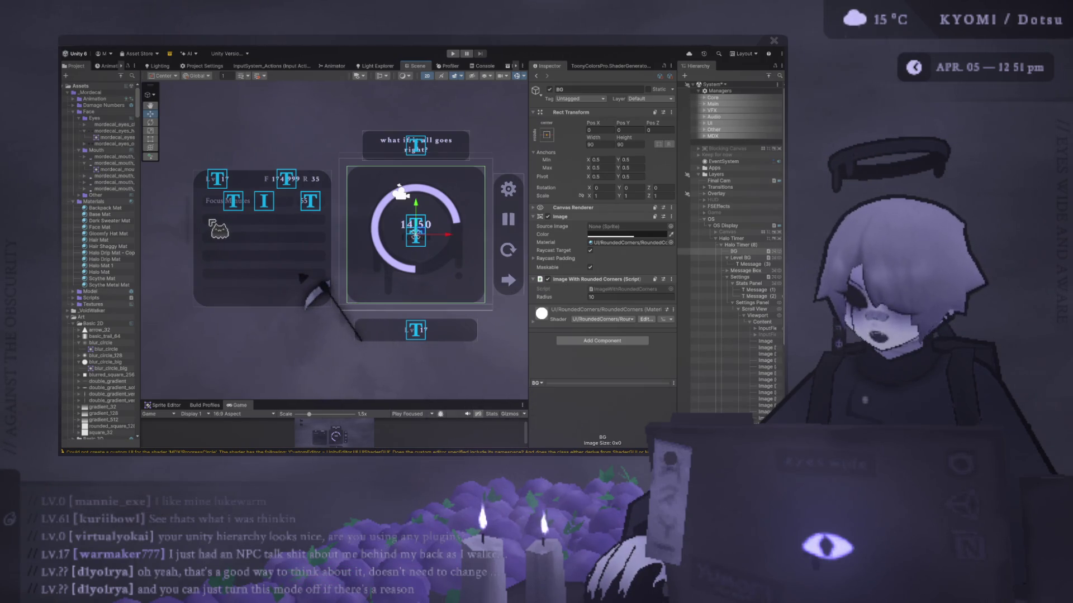
left_click_drag(411, 227, 338, 247)
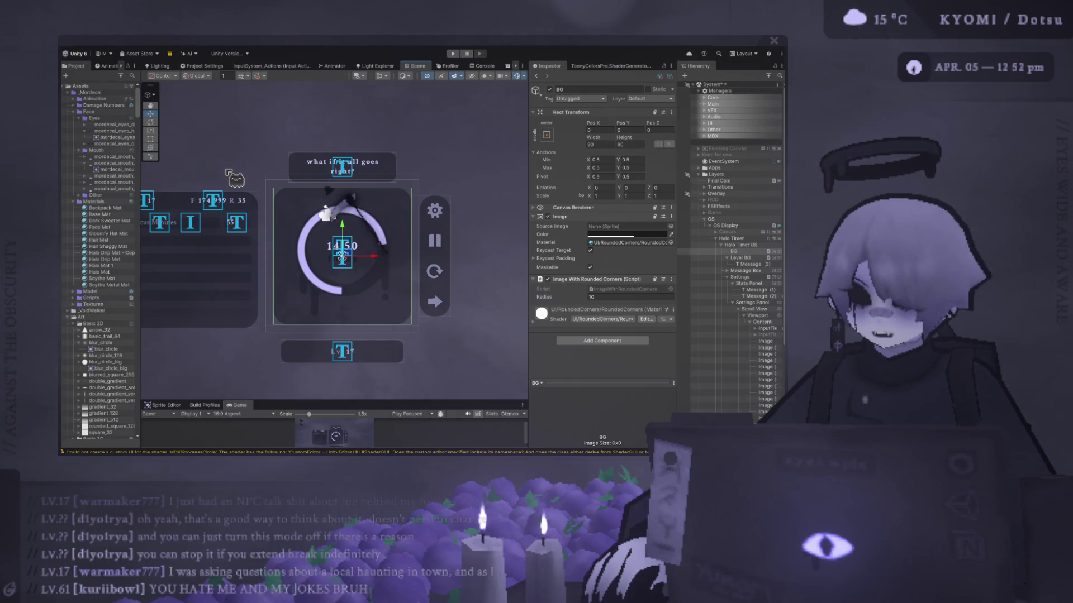
scroll(289, 347, "up", 3)
scroll(263, 321, "down", 5)
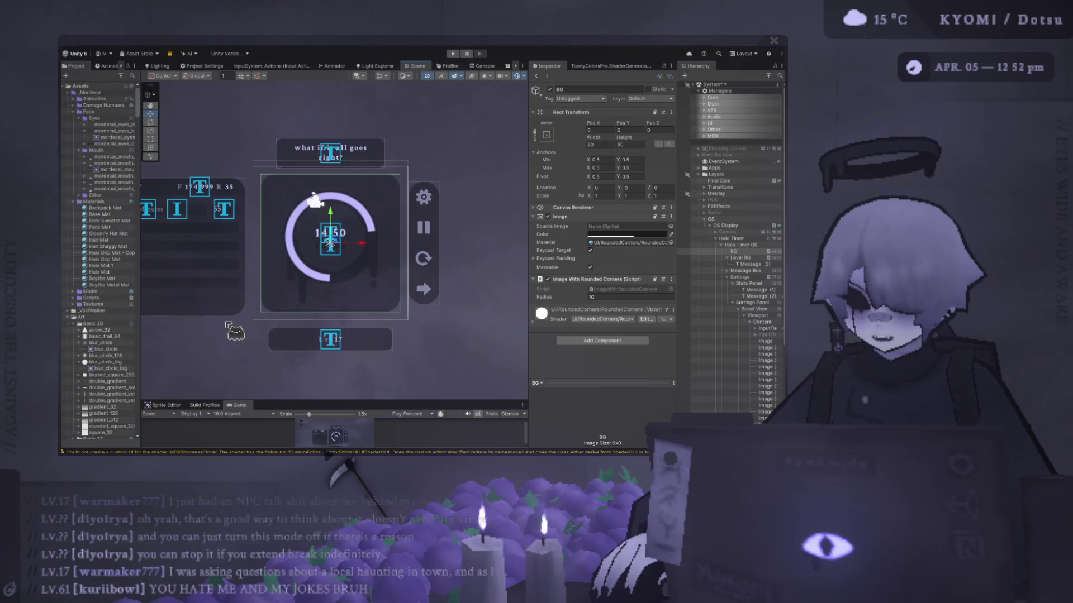
left_click_drag(249, 217, 220, 222)
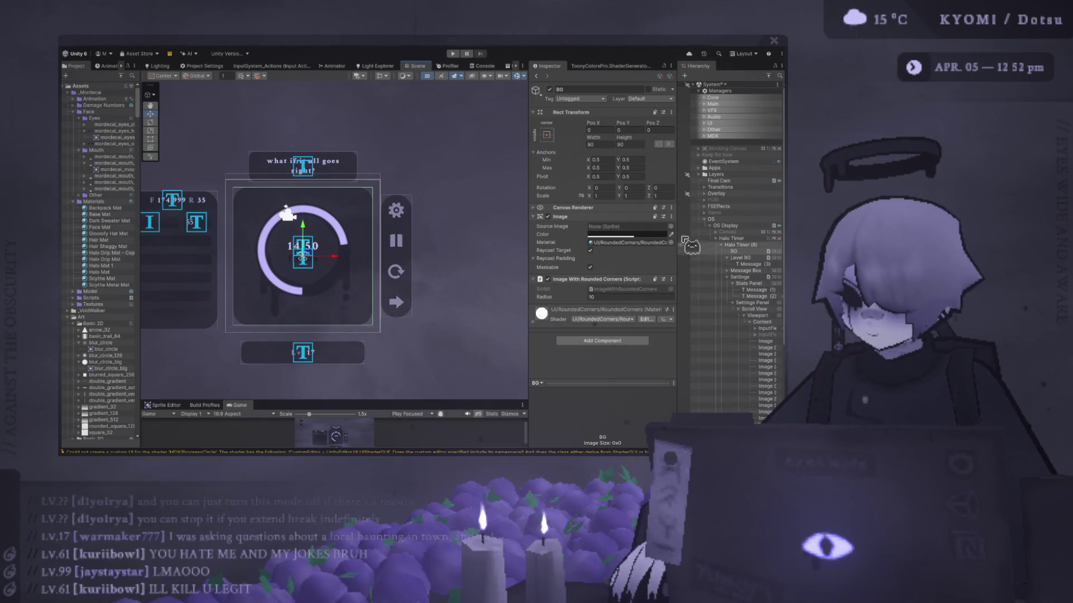
scroll(391, 204, "down", 2)
Select Level BG and set its Pos Y to -60
left_click(397, 185)
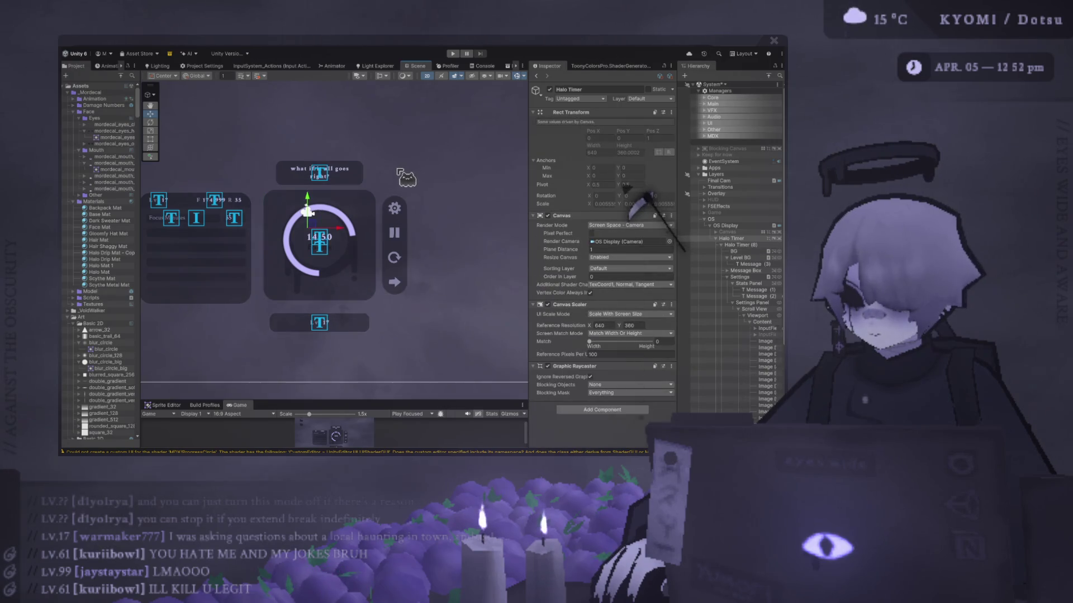
scroll(389, 188, "up", 2)
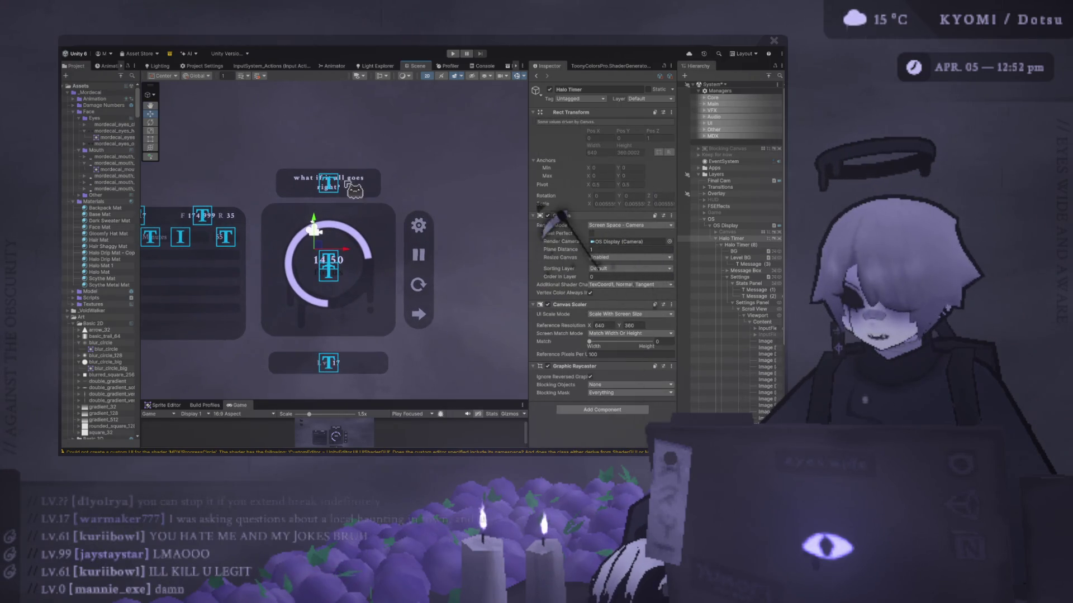
left_click(375, 366)
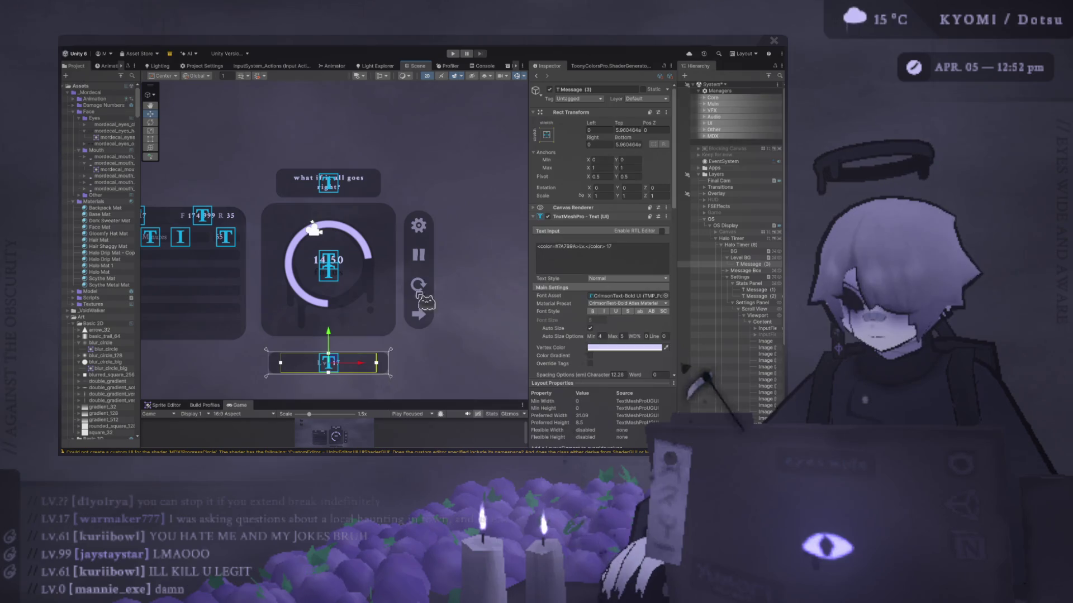
left_click(738, 258)
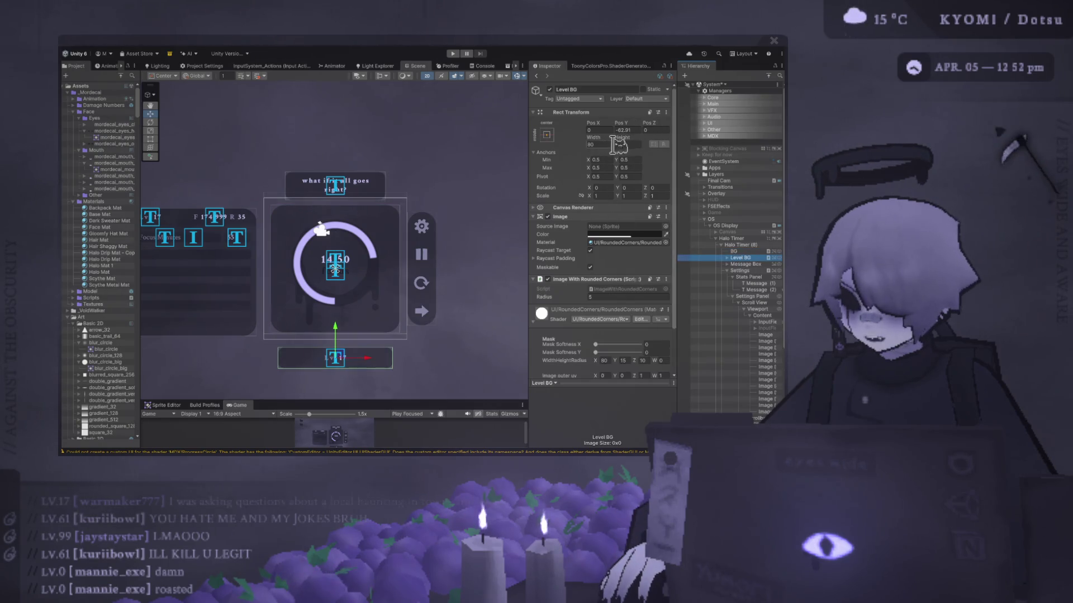
left_click(631, 130)
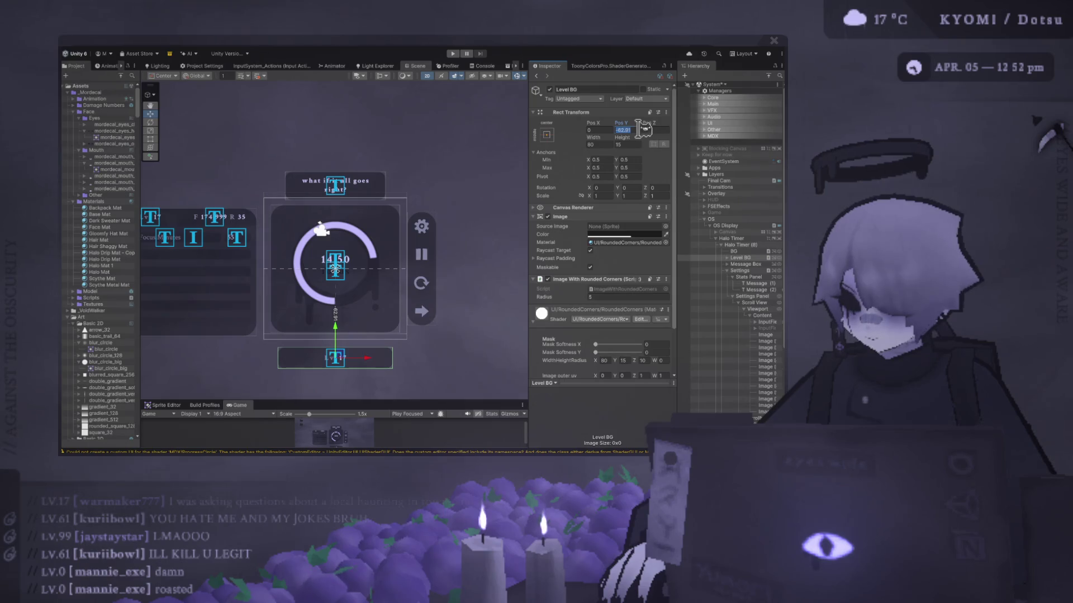
type("-50")
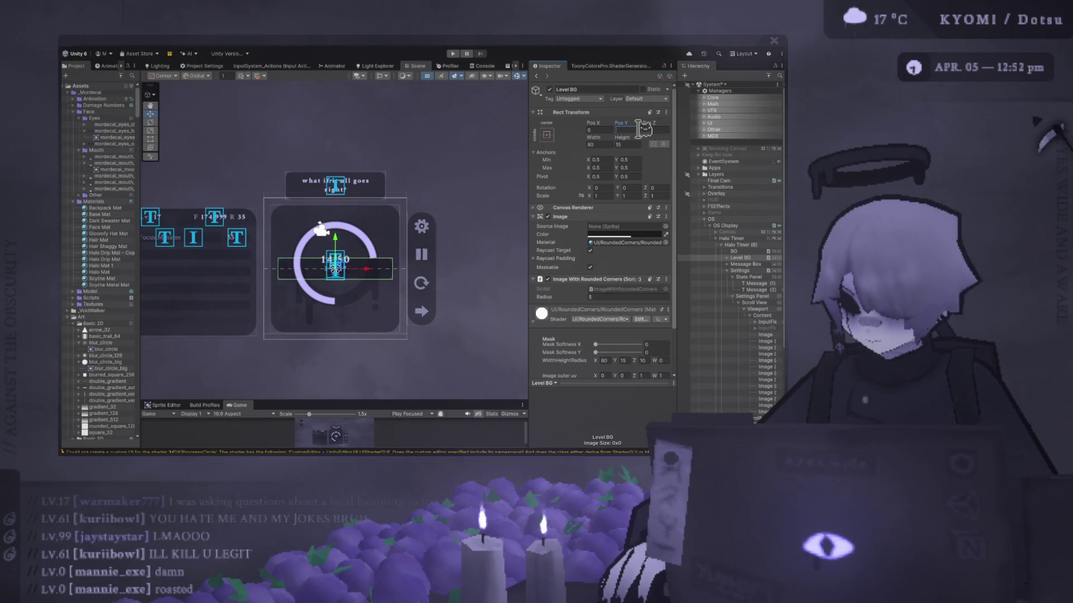
key("BackSpace")
type("0")
key("BackSpace")
key("BackSpace")
type("50")
key("BackSpace")
key("BackSpace")
type("50")
key("BackSpace")
key("BackSpace")
type("60")
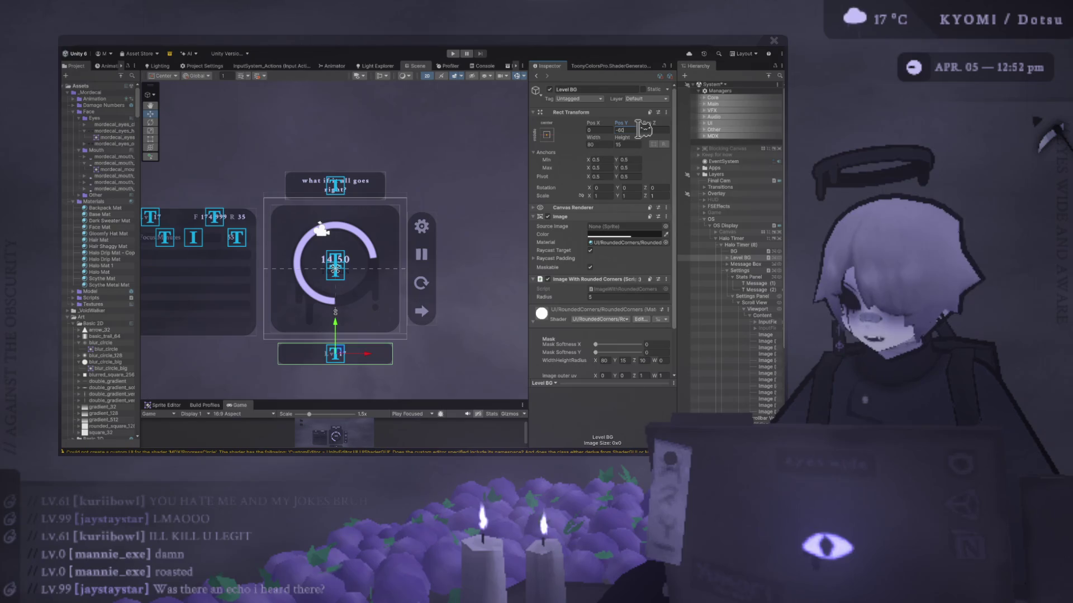
Select the Message Box and set its Pos Y to 60
left_click(458, 184)
mouse_move(454, 173)
left_mouse_down()
mouse_move(456, 116)
mouse_move(463, 152)
left_mouse_up()
left_click(366, 174)
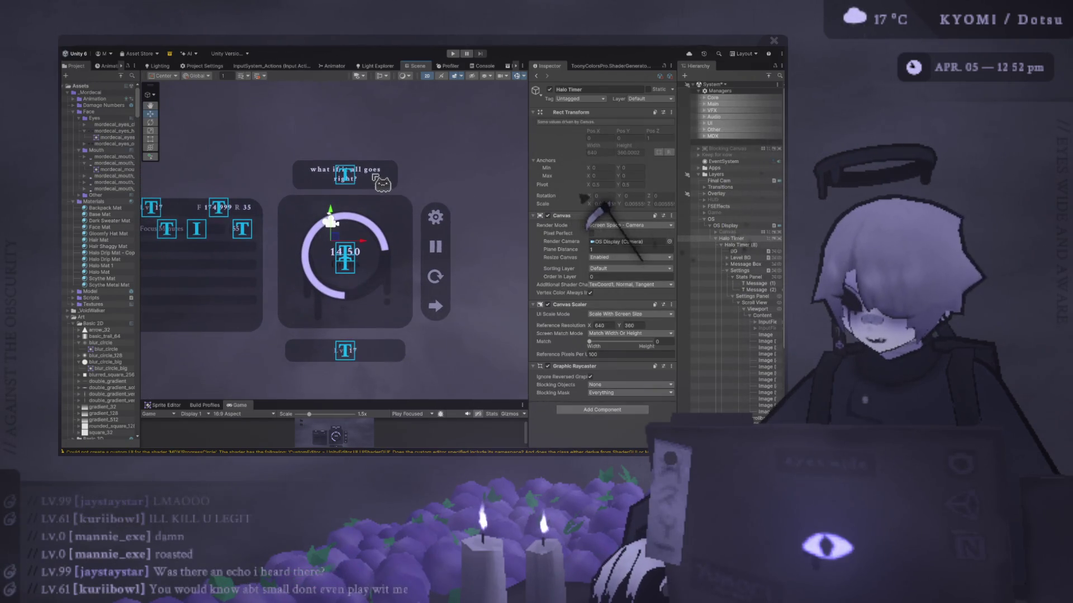
left_click(746, 264)
left_click(639, 130)
type("60")
key("Return")
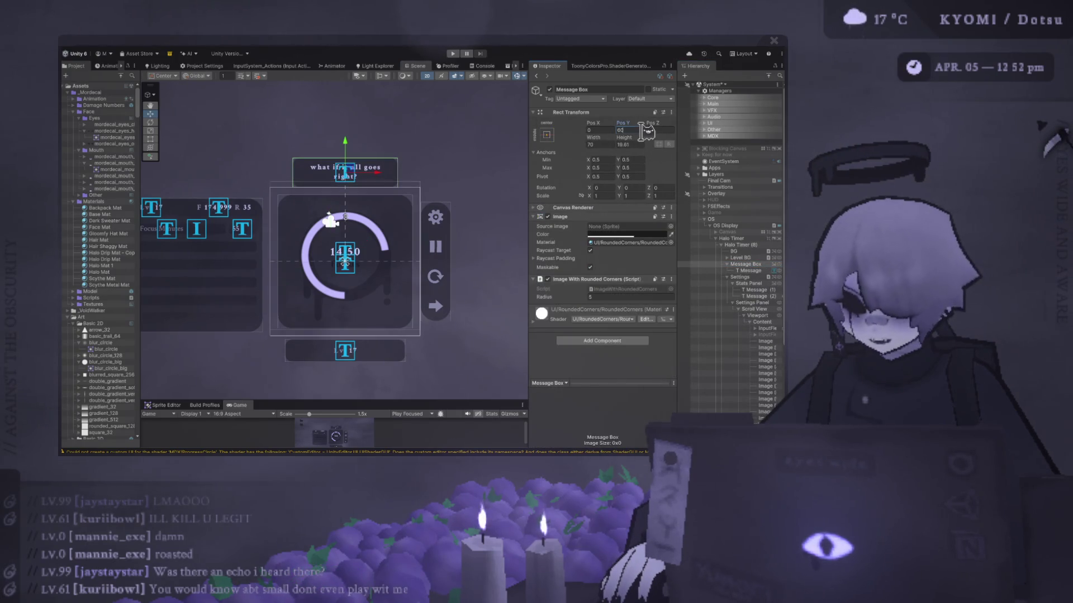
Reselect the Message Box, make it taller, and re-enter Pos Y 60
left_click(491, 144)
left_click_drag(467, 184, 438, 156)
left_click(378, 160)
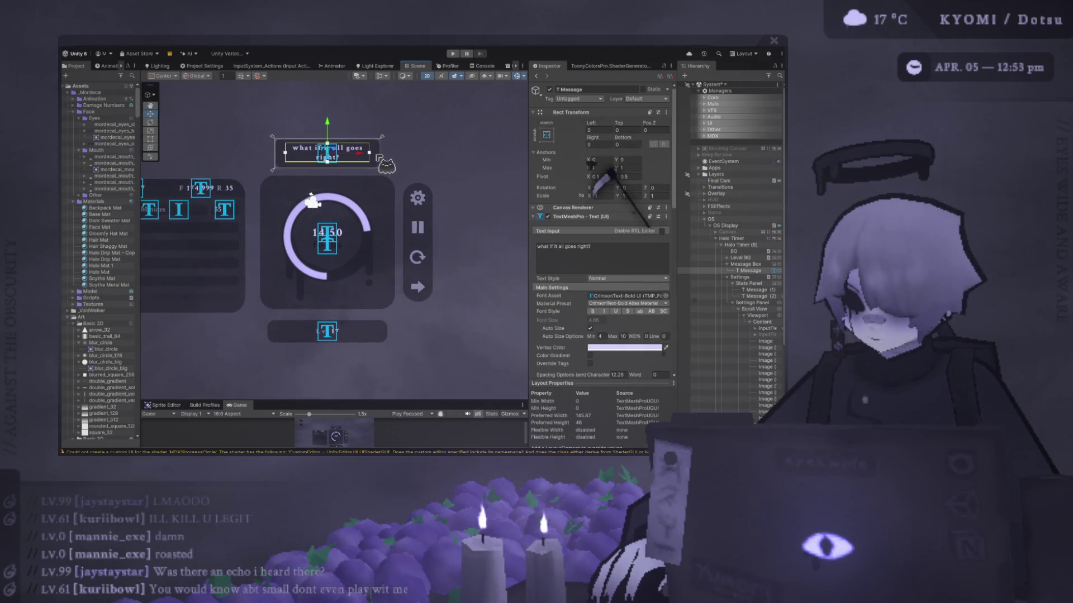
left_click(754, 265)
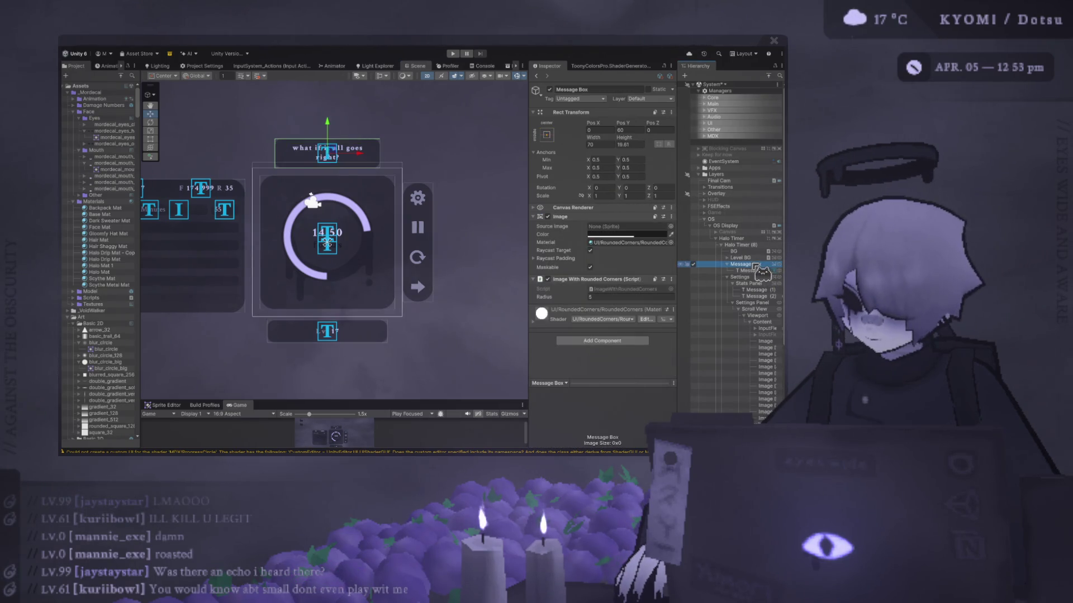
mouse_move(626, 142)
left_mouse_down()
mouse_move(637, 132)
mouse_move(551, 134)
left_mouse_up()
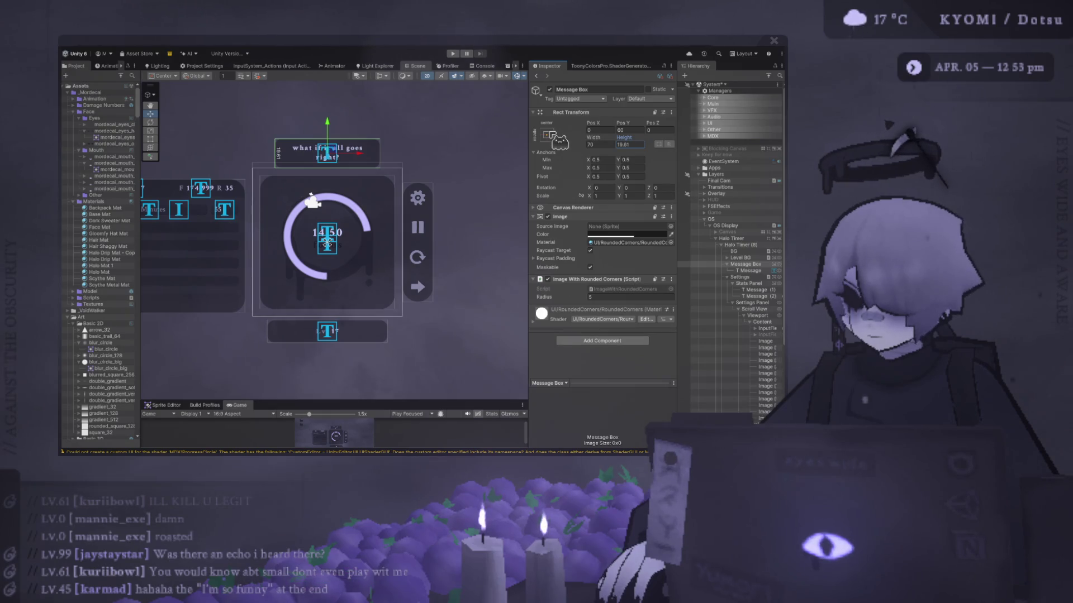
left_click(631, 130)
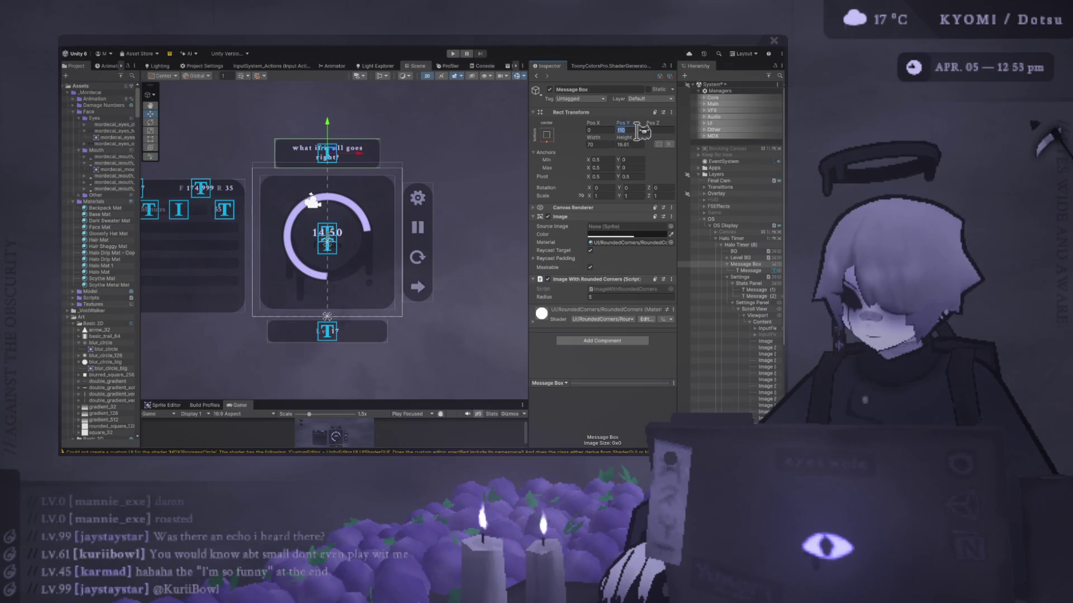
type("60")
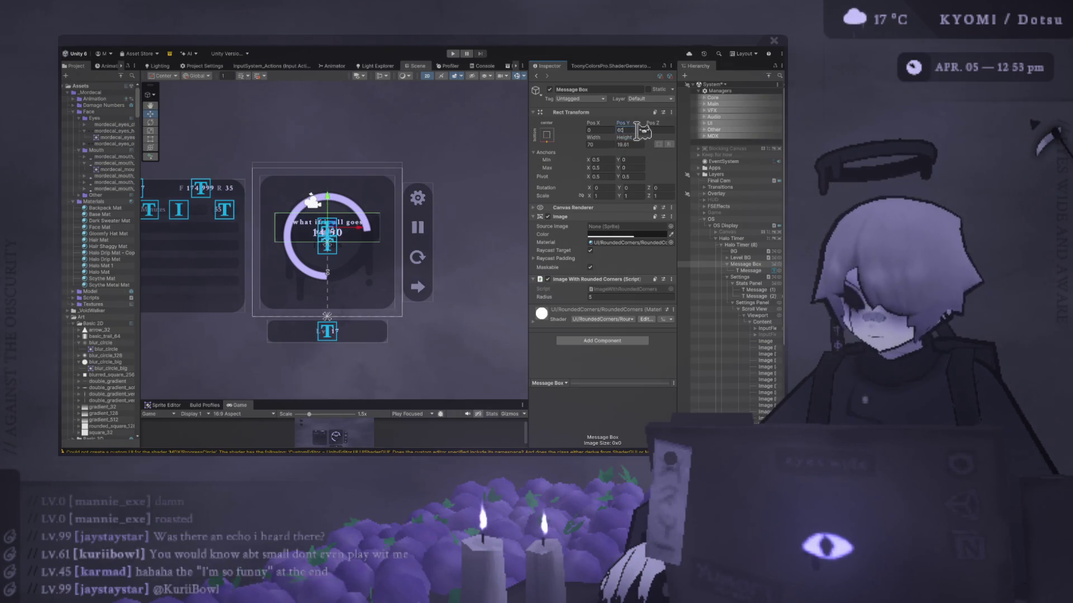
Anchor the Message Box to the canvas middle with value 0 and top offset -60
left_click(558, 136)
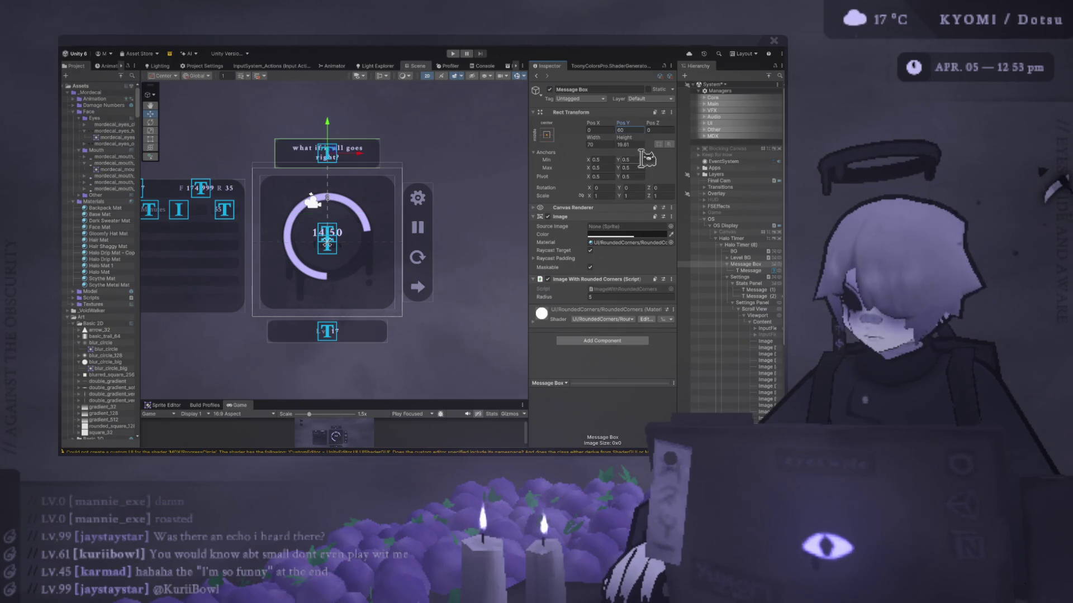
type("0")
left_click(637, 130)
type("-60")
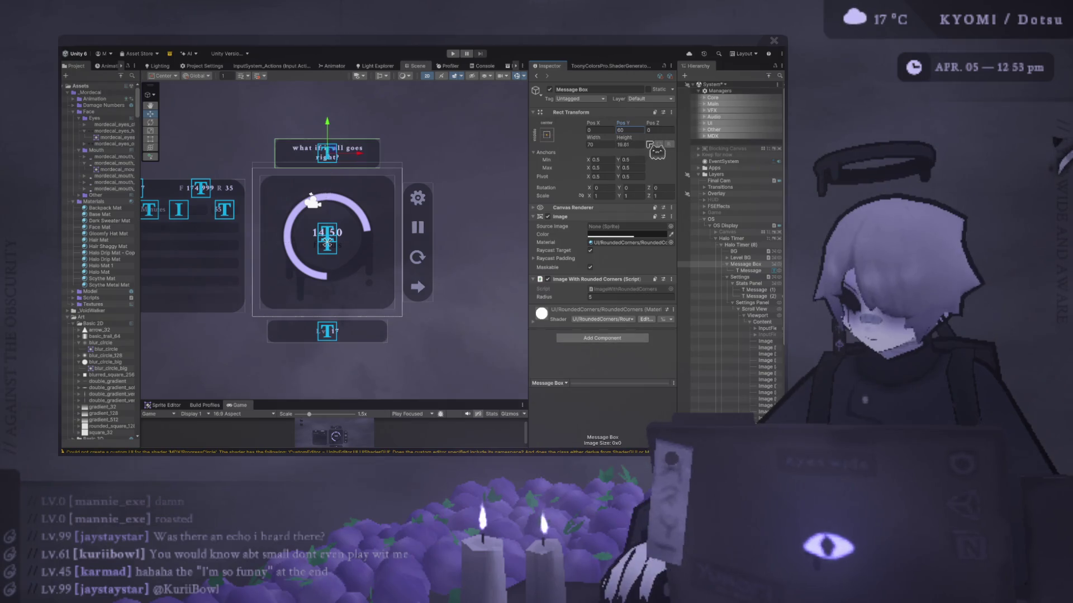
left_click(327, 152)
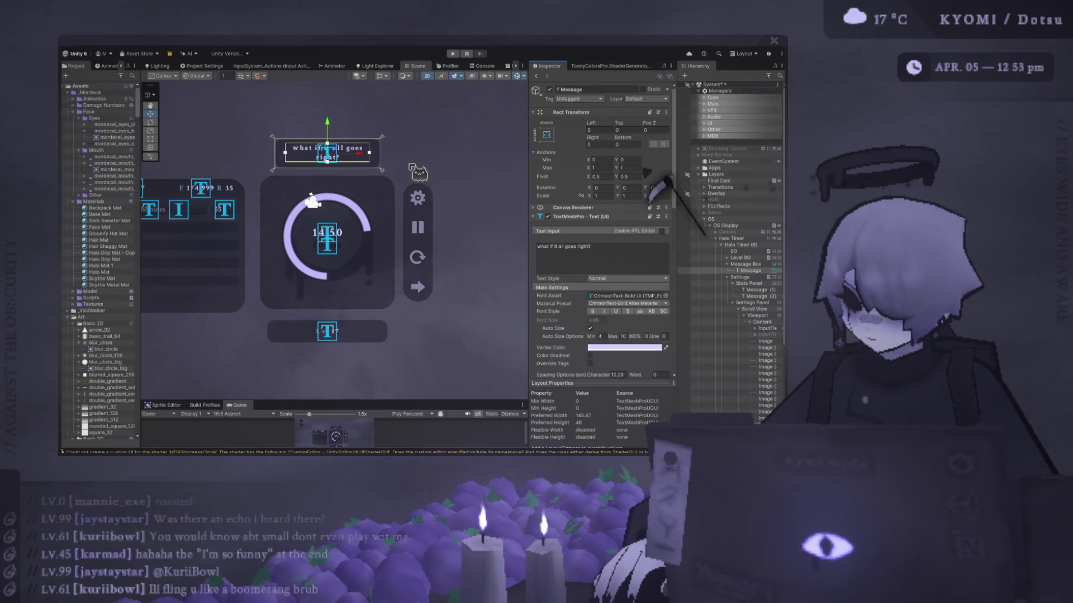
key("alt+Tab")
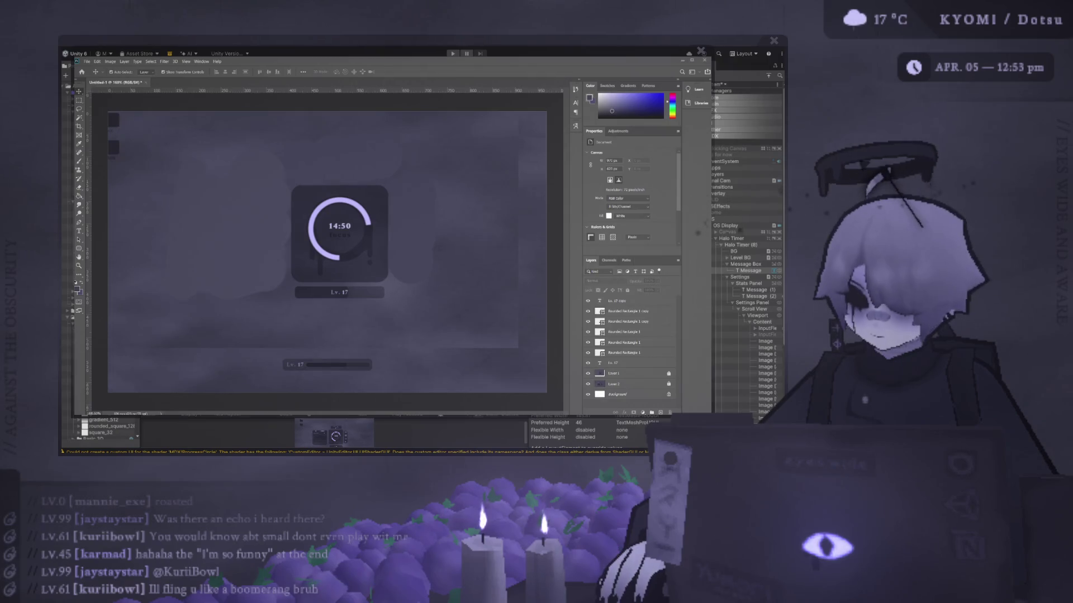
key("alt+Tab")
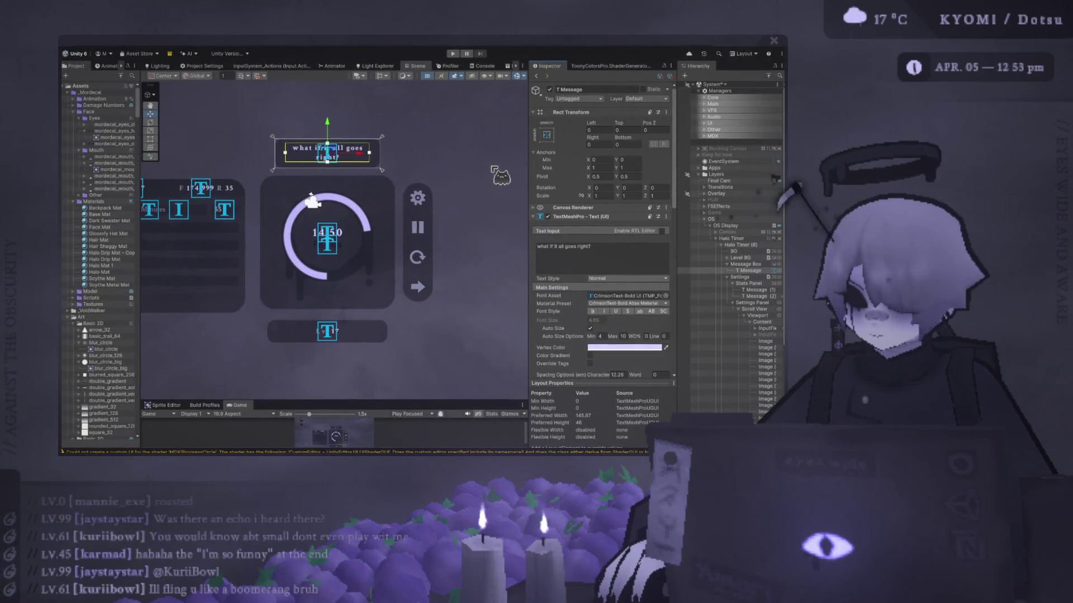
left_click(485, 181)
left_click(375, 164)
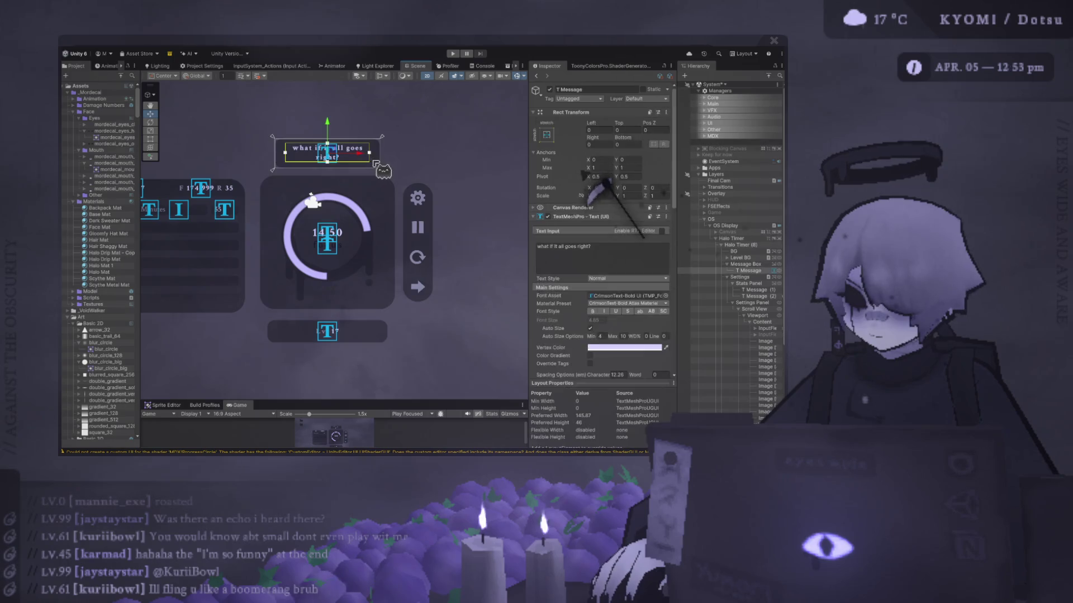
left_click(373, 152)
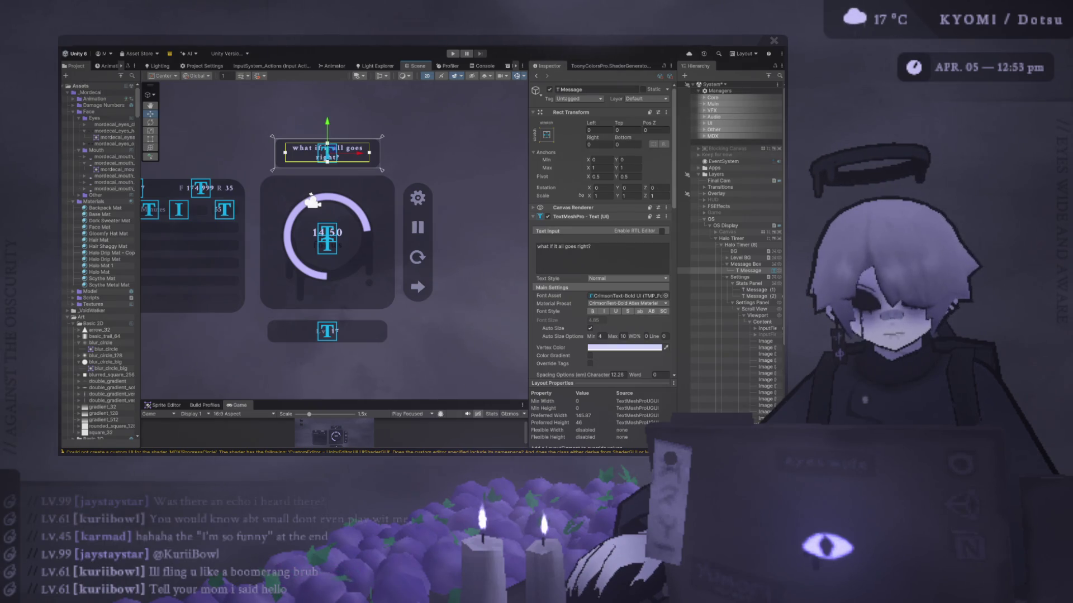
key("alt+Tab")
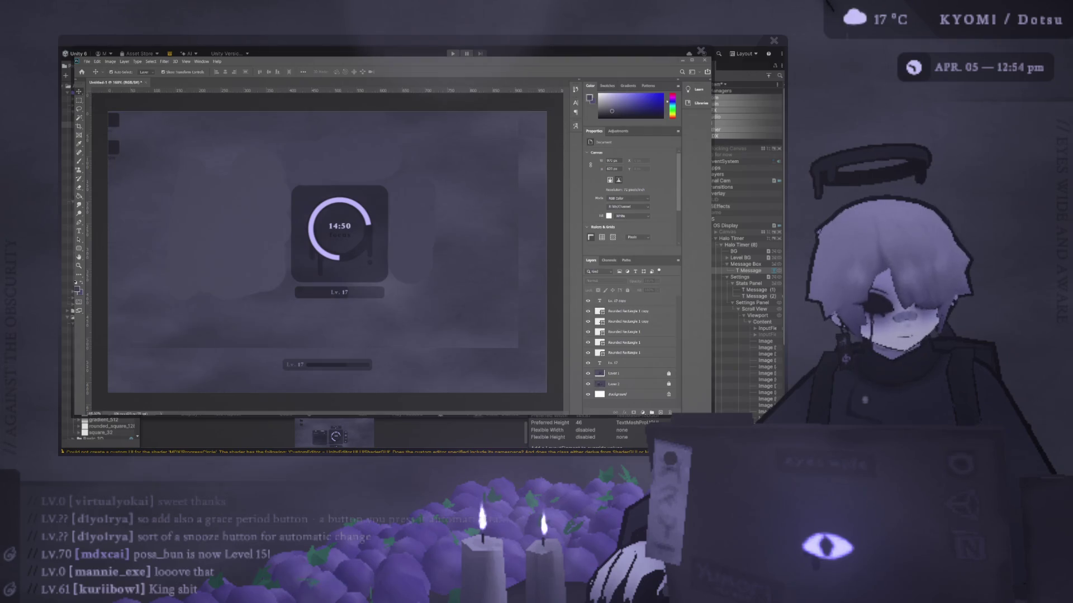
Return from the Photoshop timer mockup to the Unity editor
key("alt+Tab")
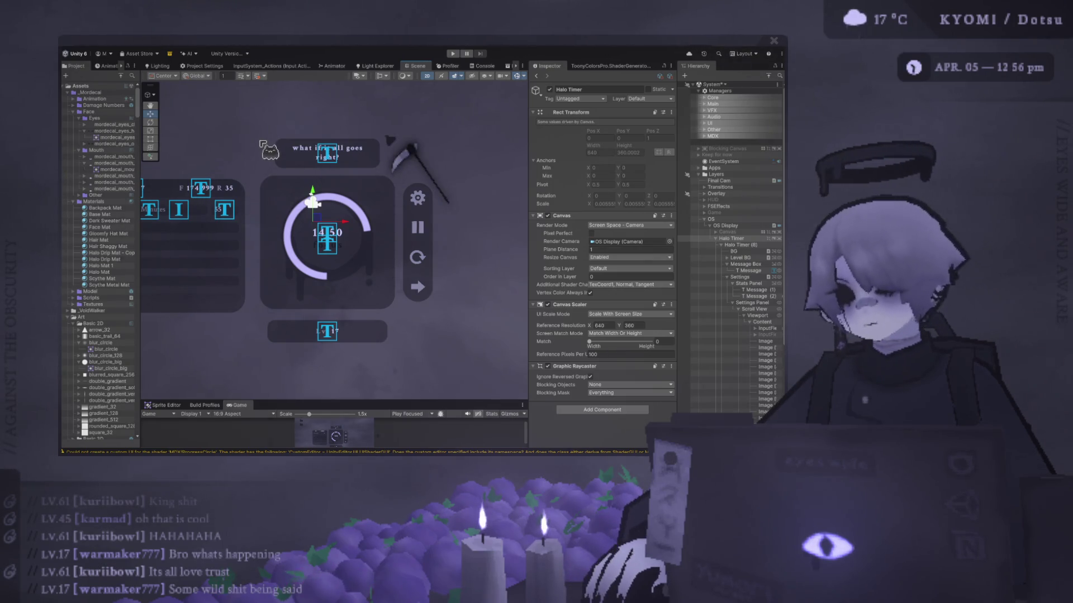
left_click(319, 151)
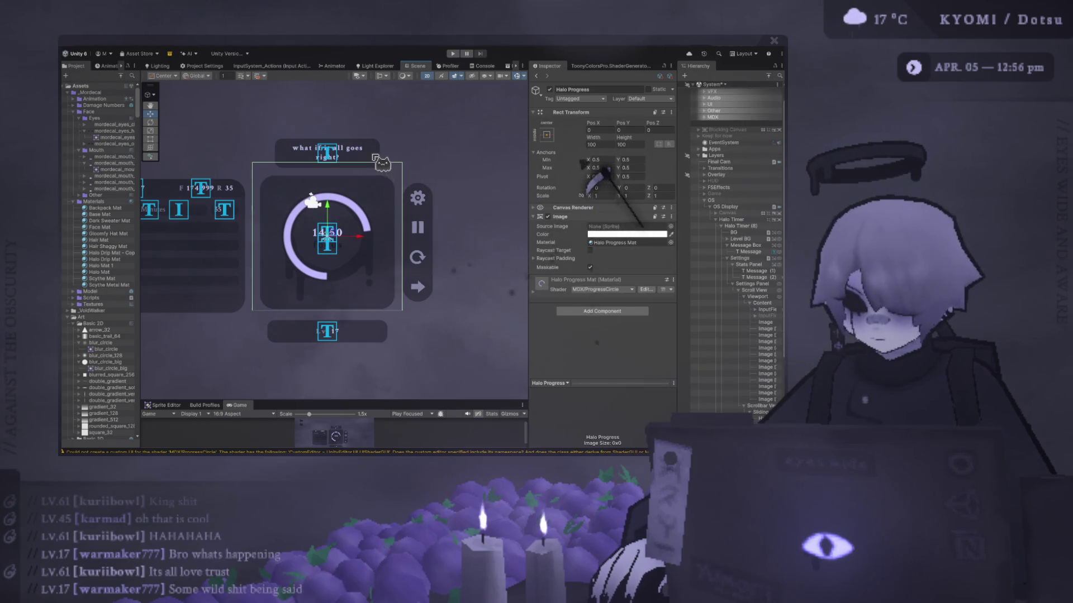
Select the Message Box object and widen the Inspector panel
left_click(746, 245)
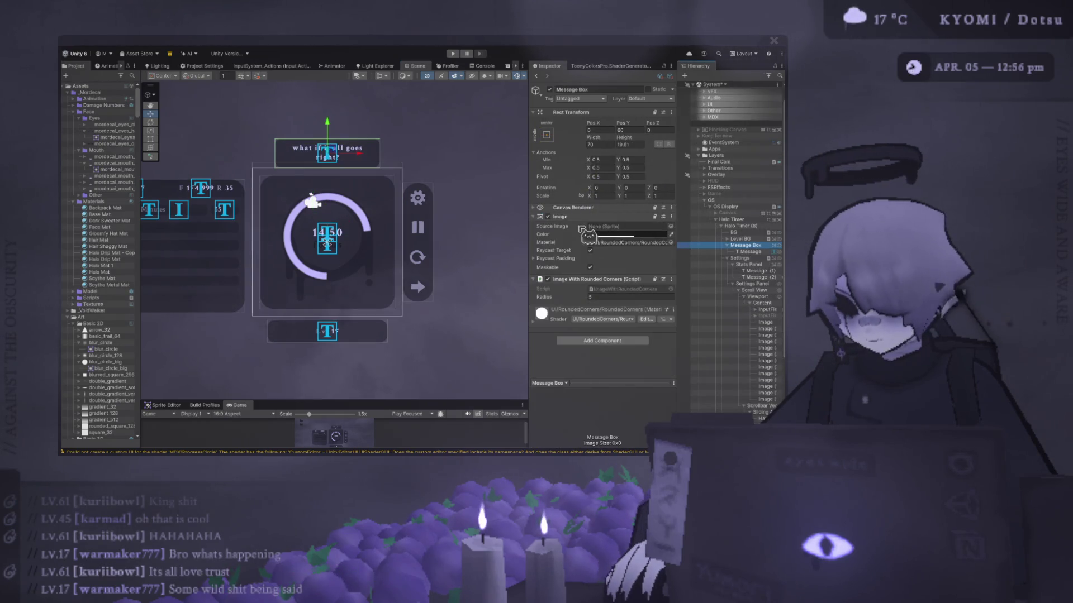
left_click(750, 252)
left_click(750, 252)
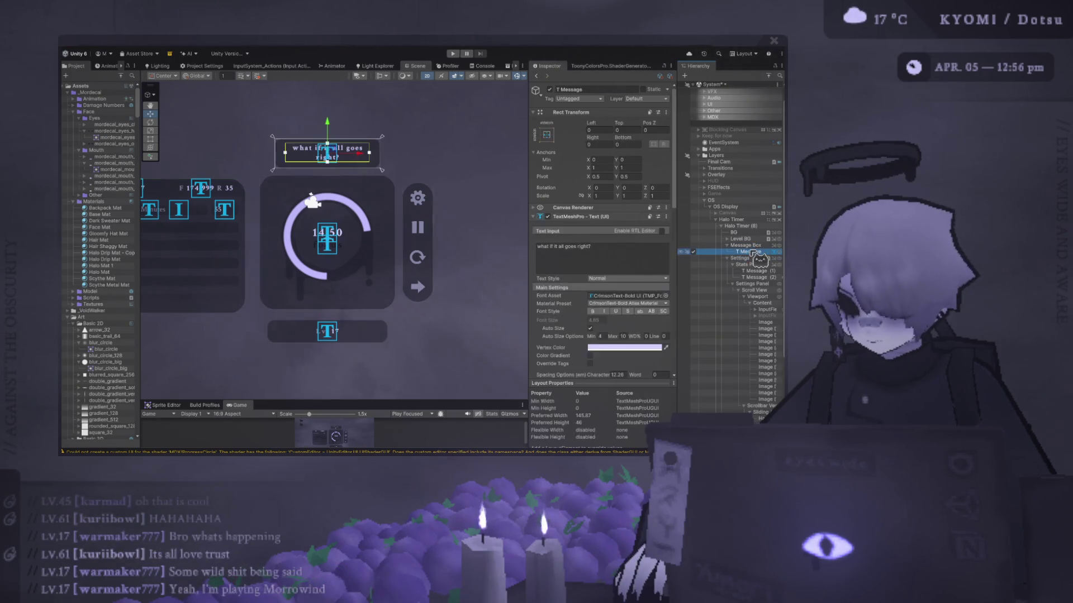
left_click_drag(529, 187, 473, 187)
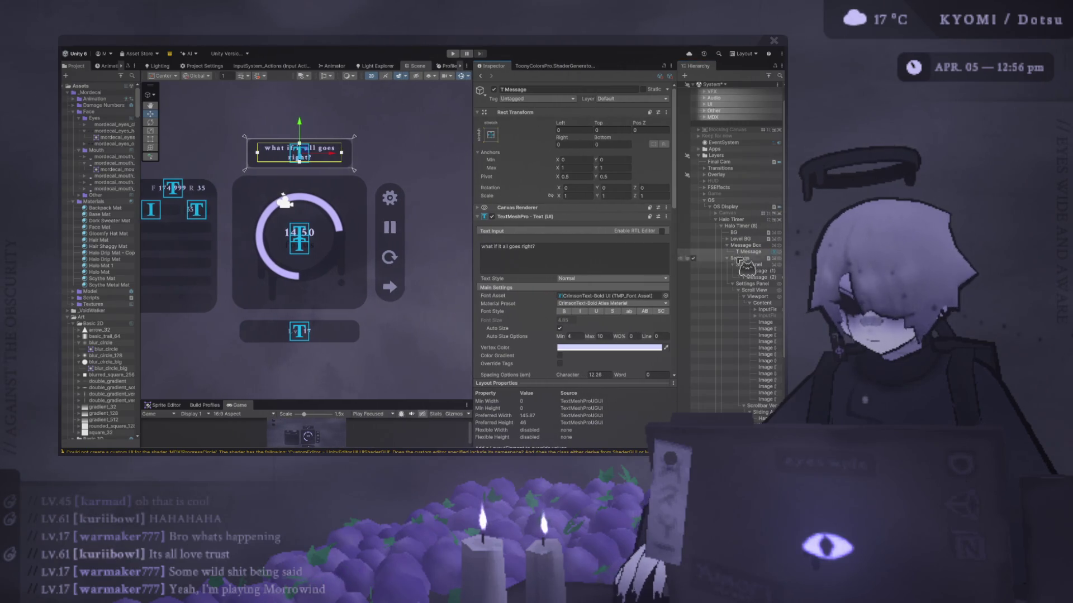
left_click(747, 246)
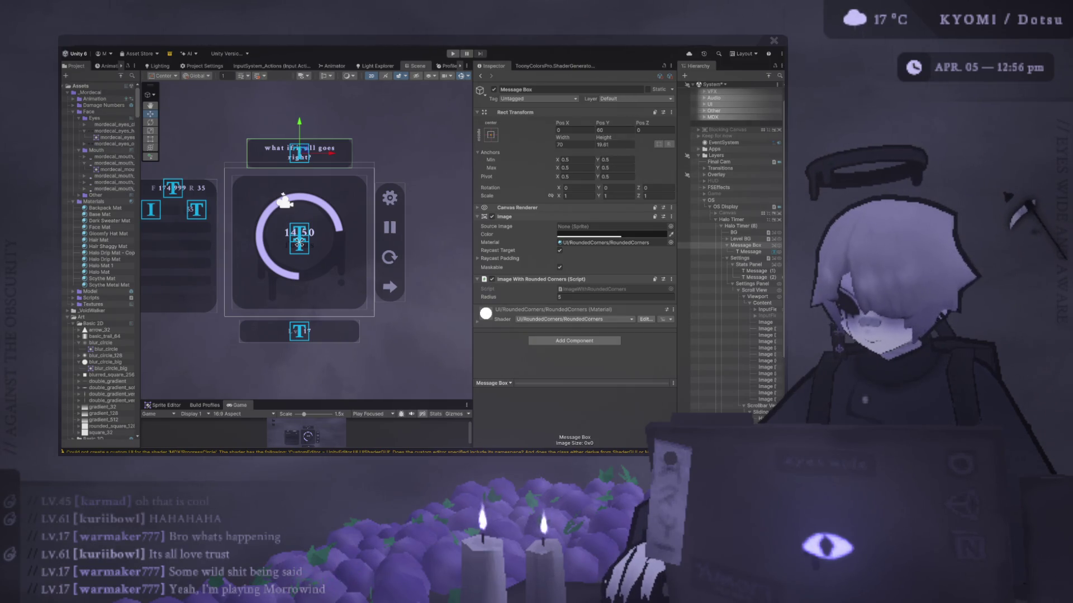
Set the Message Box's vertical pivot to 0 and Pos Y to 60, keeping its height
type("1")
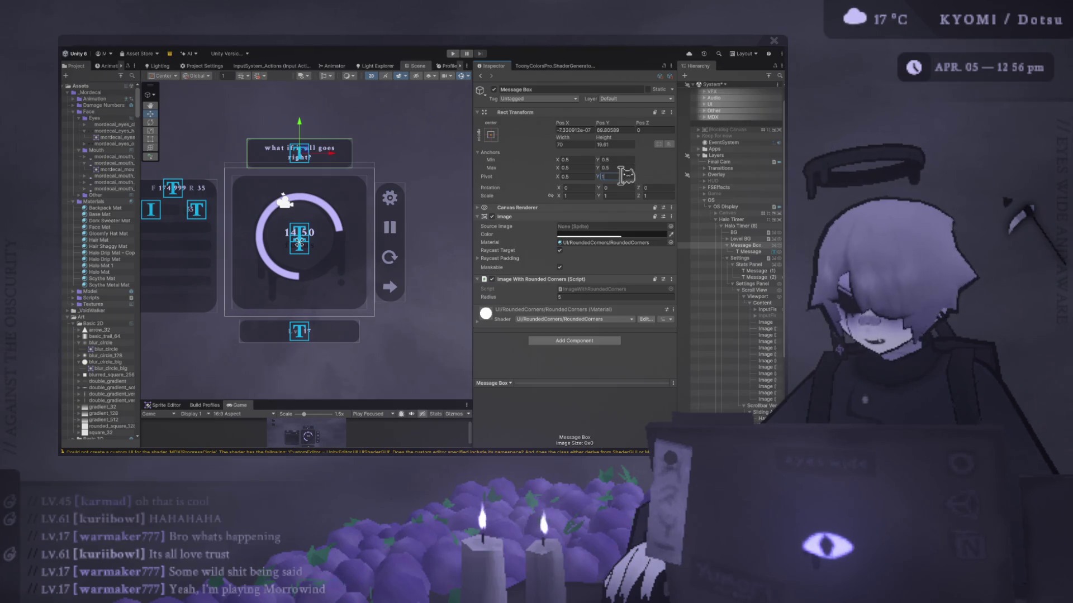
type("60")
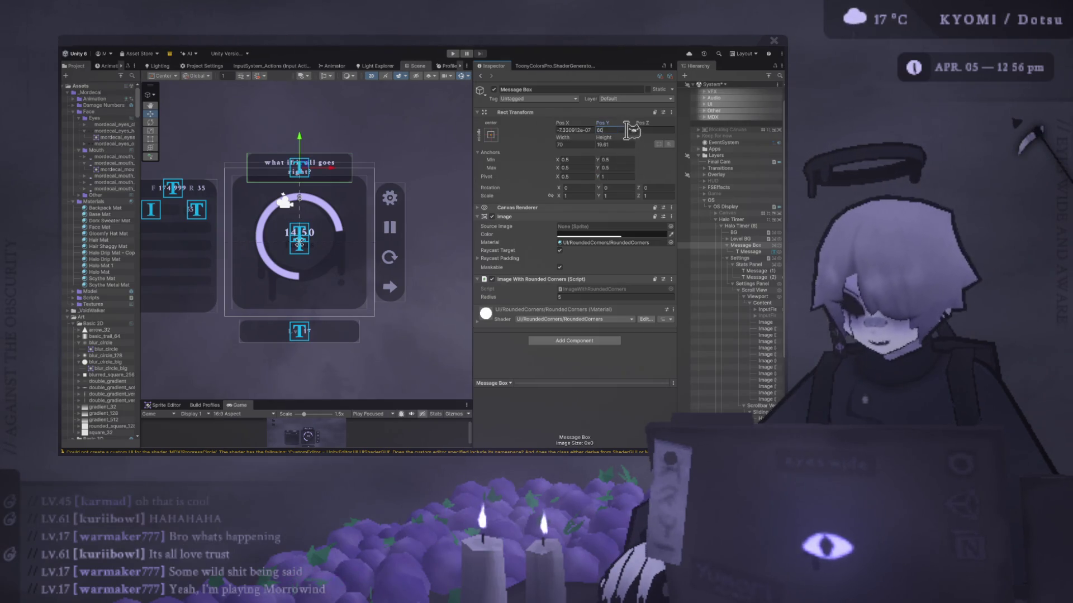
left_click(623, 175)
type("0")
left_click(631, 130)
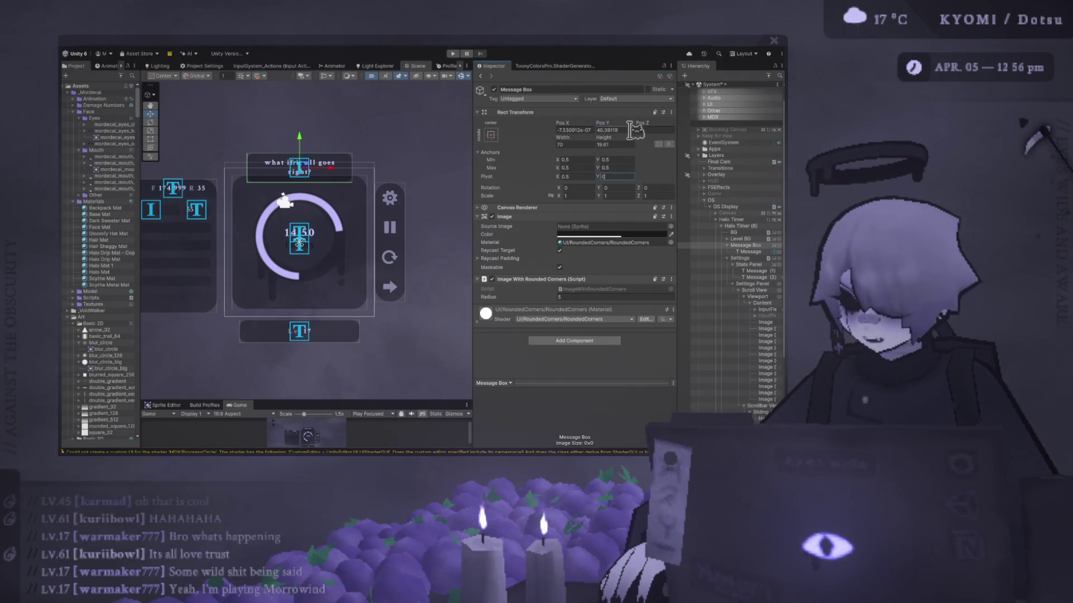
type("60")
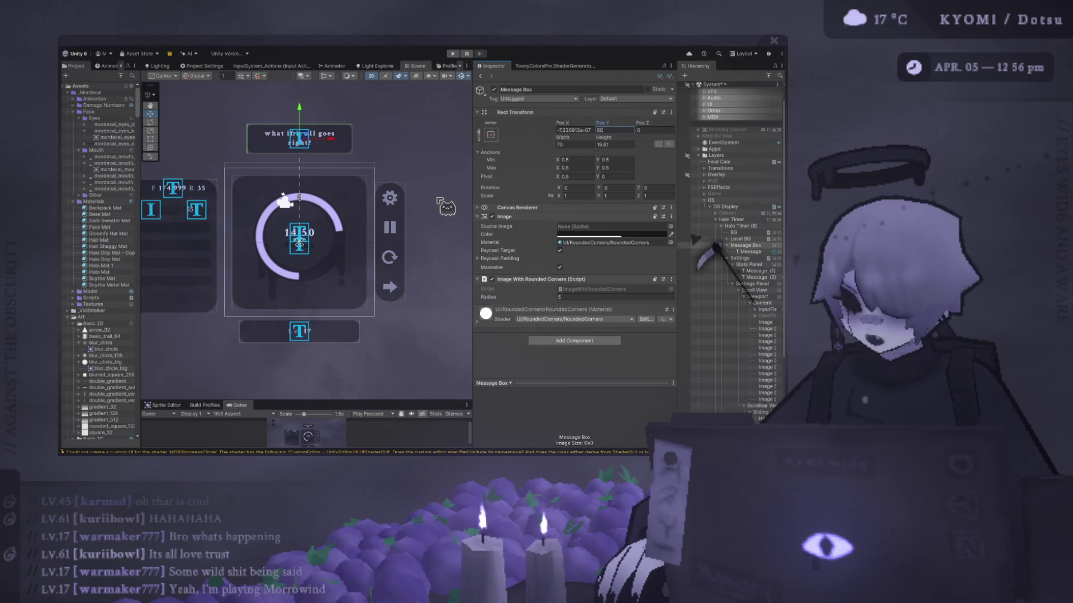
left_click(614, 144)
type("22.8")
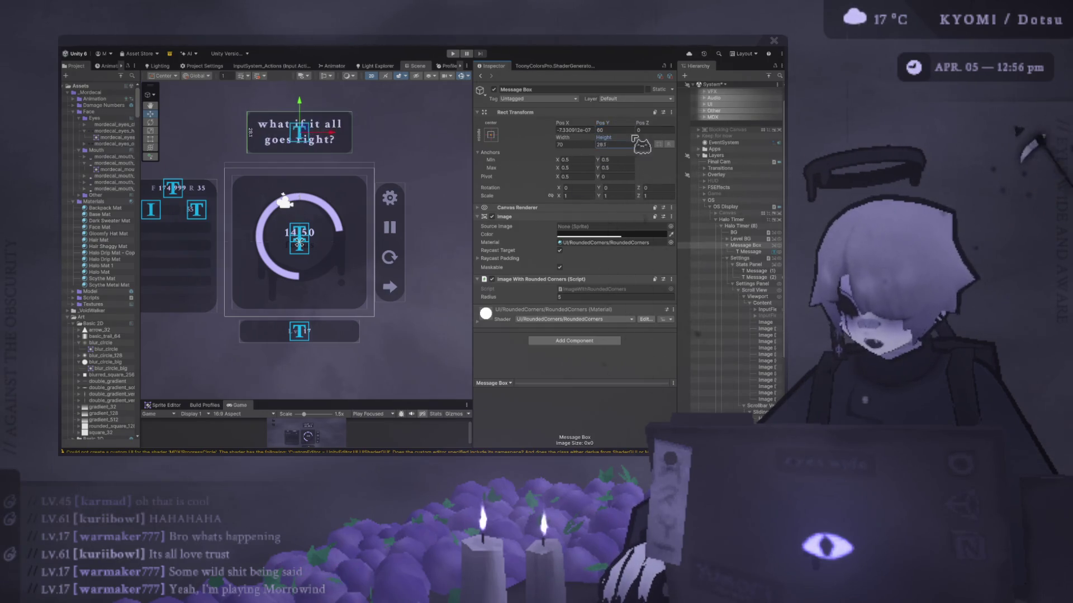
key("Escape")
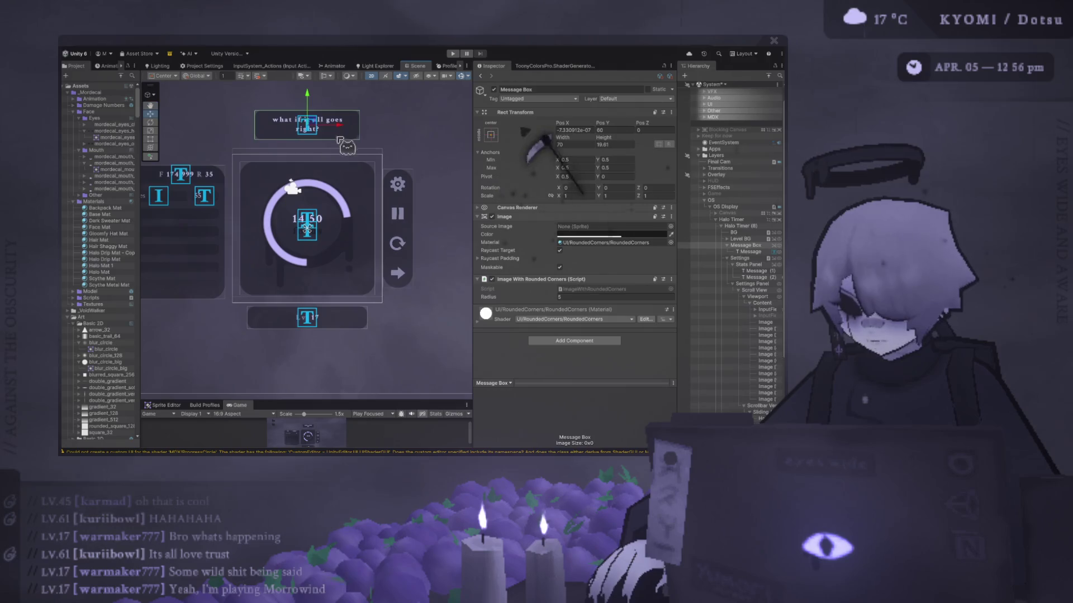
left_click(624, 130)
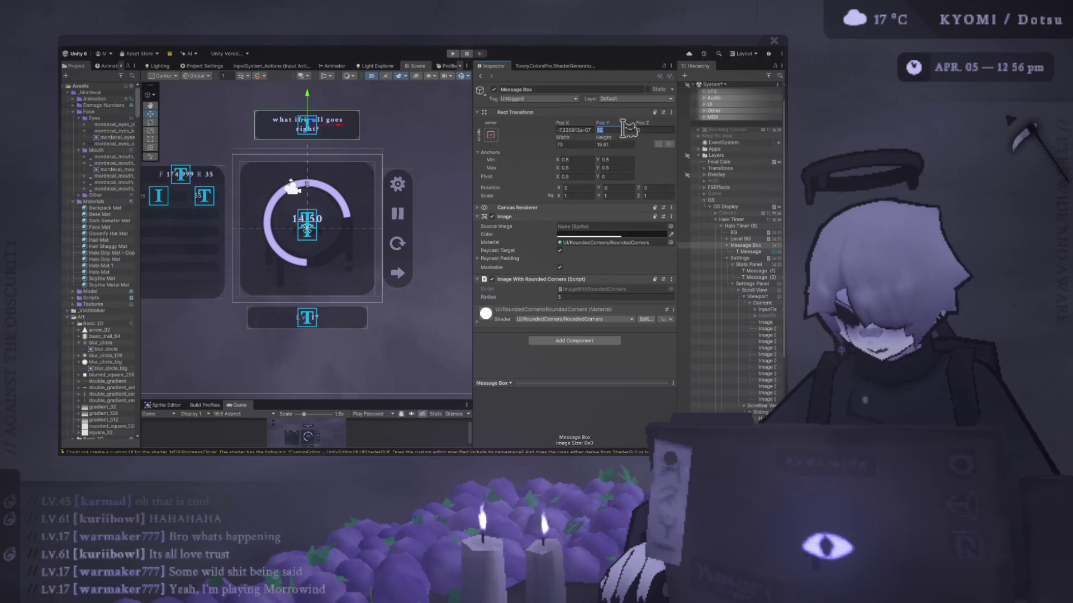
Commit the Message Box's Pos Y of 50 and select the Level BG bar
type("50")
left_click(749, 245)
left_click(741, 239)
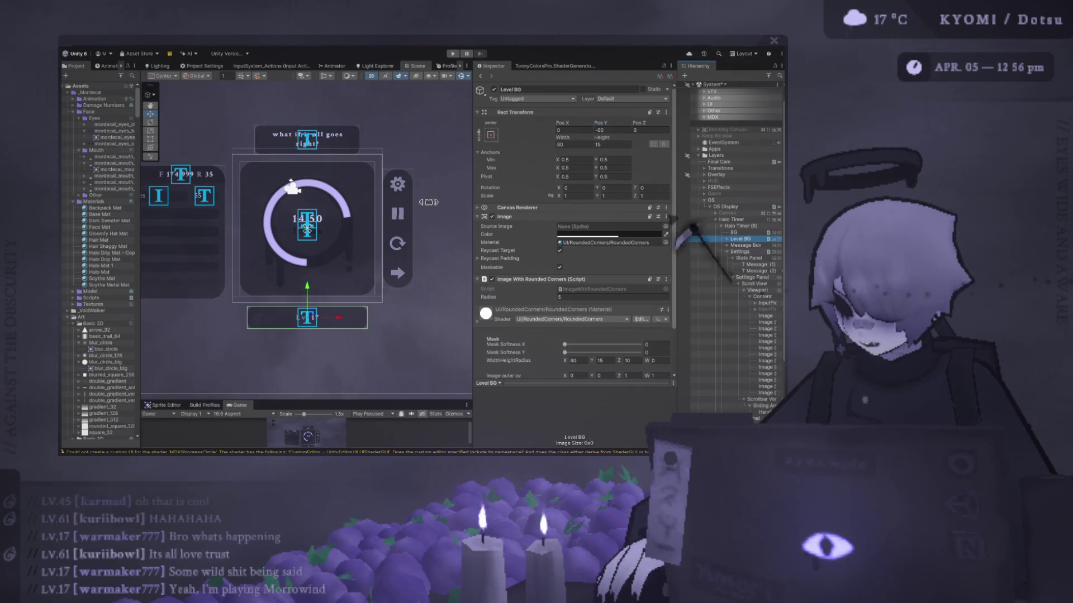
left_click_drag(365, 165, 381, 136)
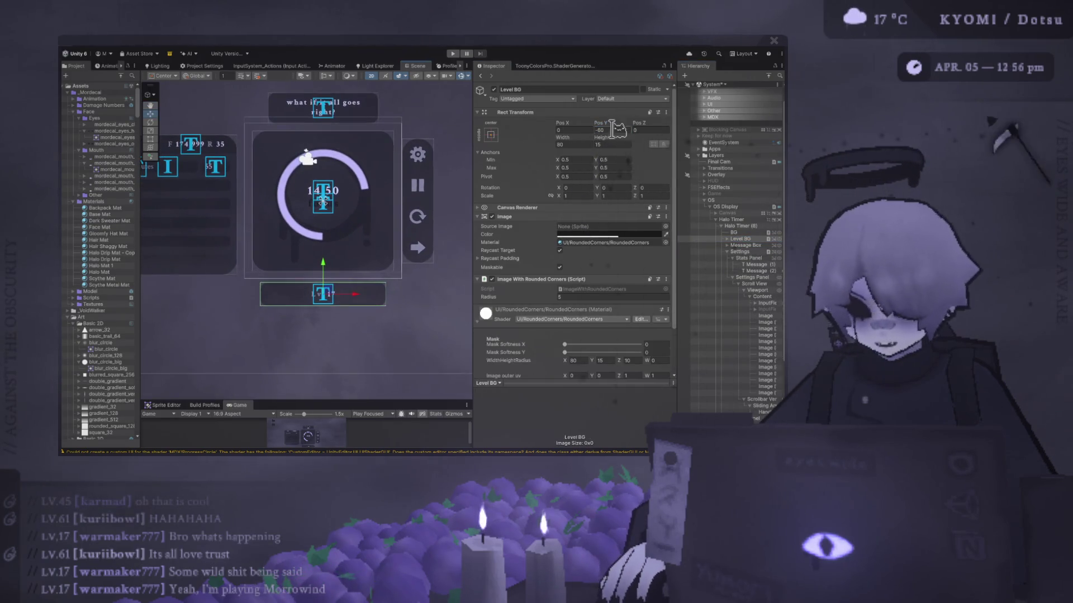
Give Level BG a vertical pivot of 1 and a Pos Y of -50
left_click(625, 177)
type("1")
left_click(621, 129)
type("-50")
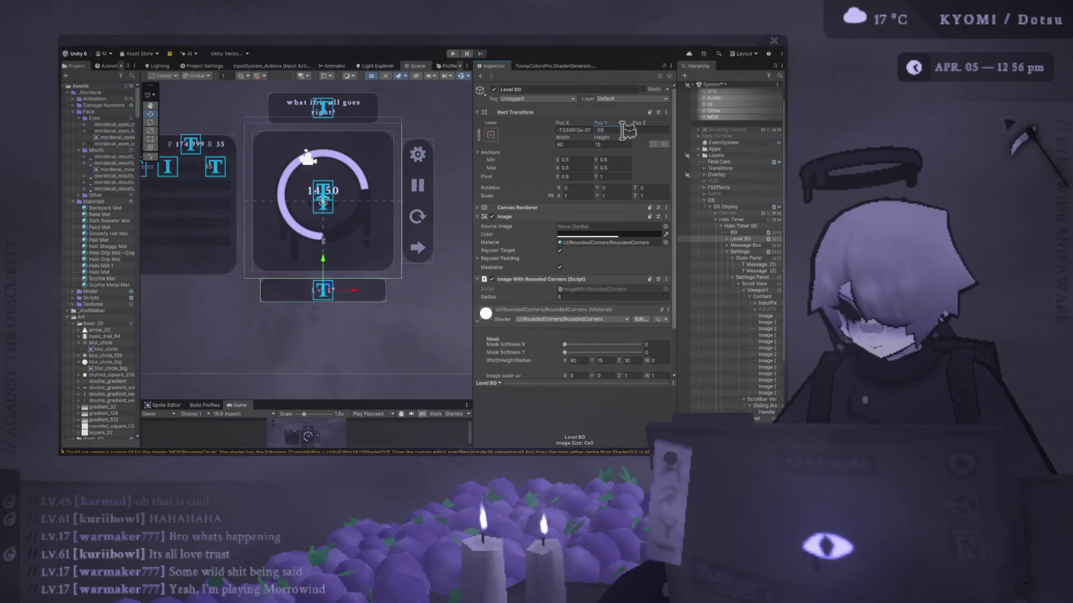
left_click_drag(433, 133, 427, 145)
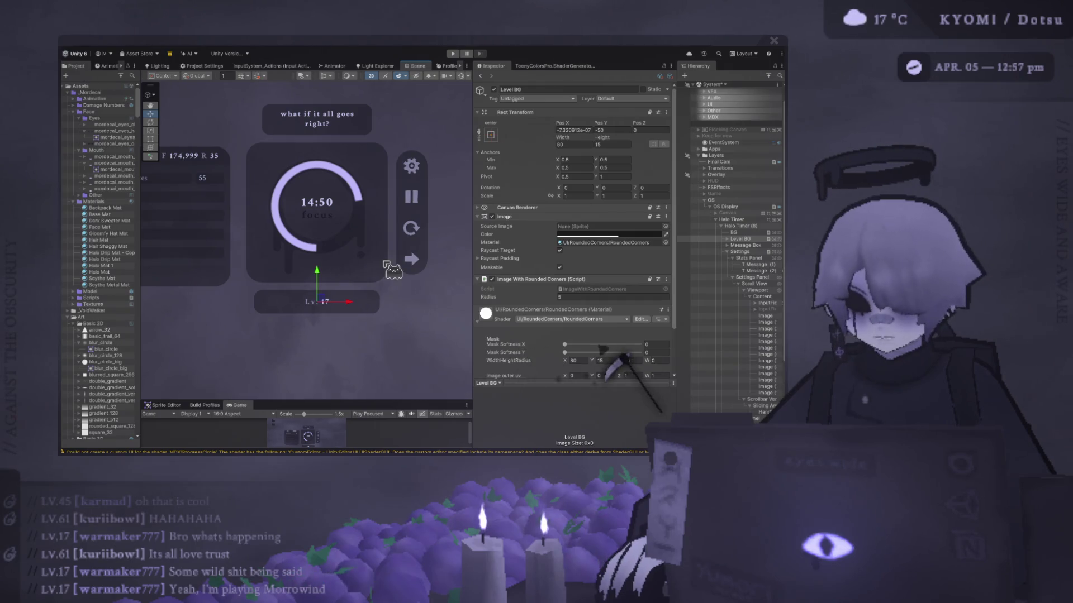
scroll(357, 245, "up", 1)
scroll(363, 263, "down", 2)
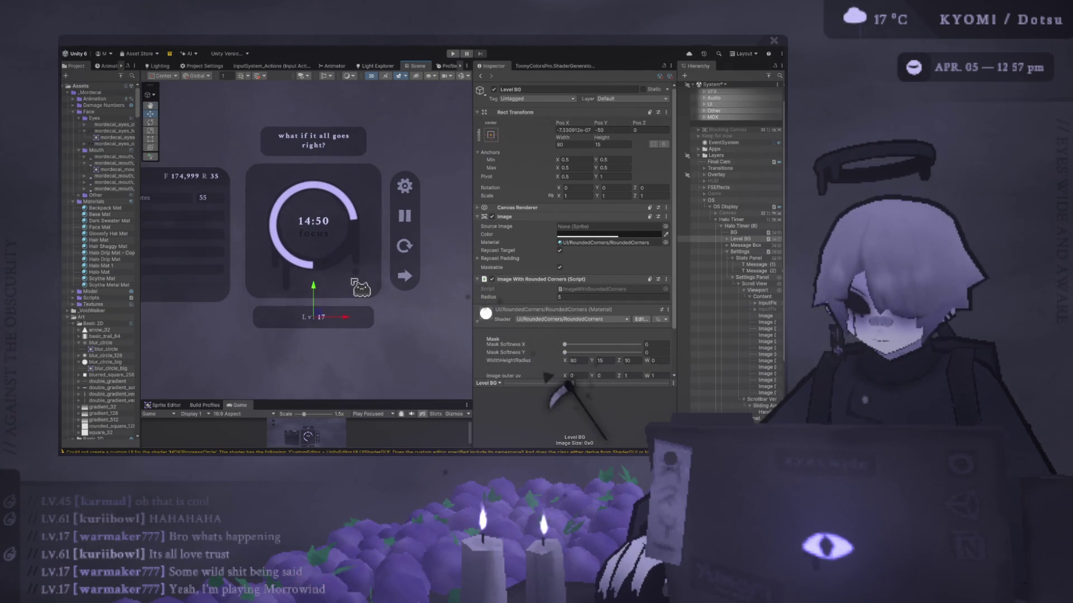
left_click(721, 220)
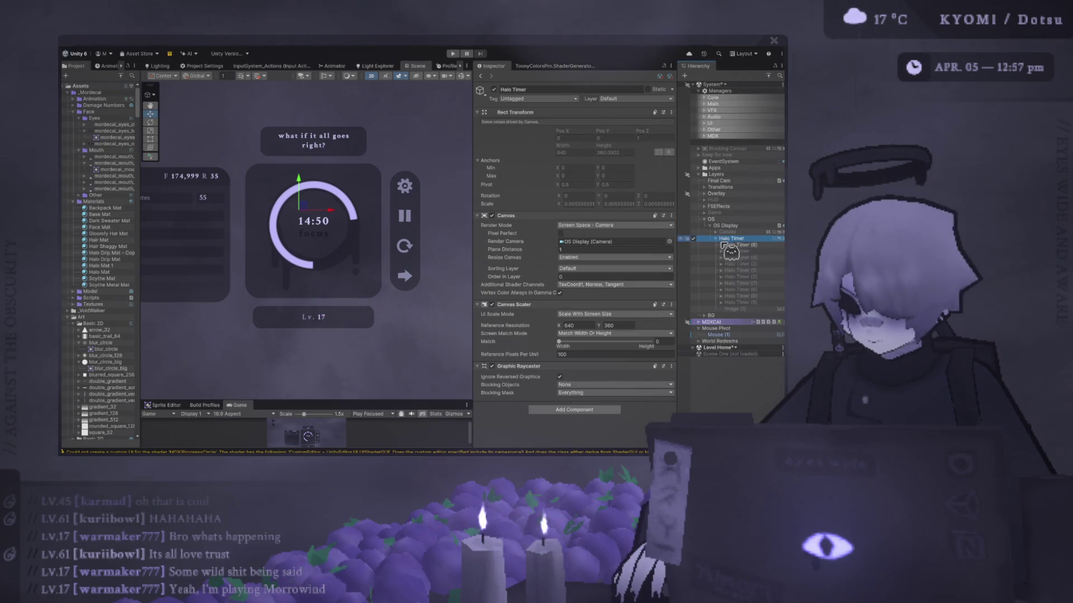
Collapse the Settings, Halo Progress and Halo BG children and re-enable the Button Panel
left_click(736, 245)
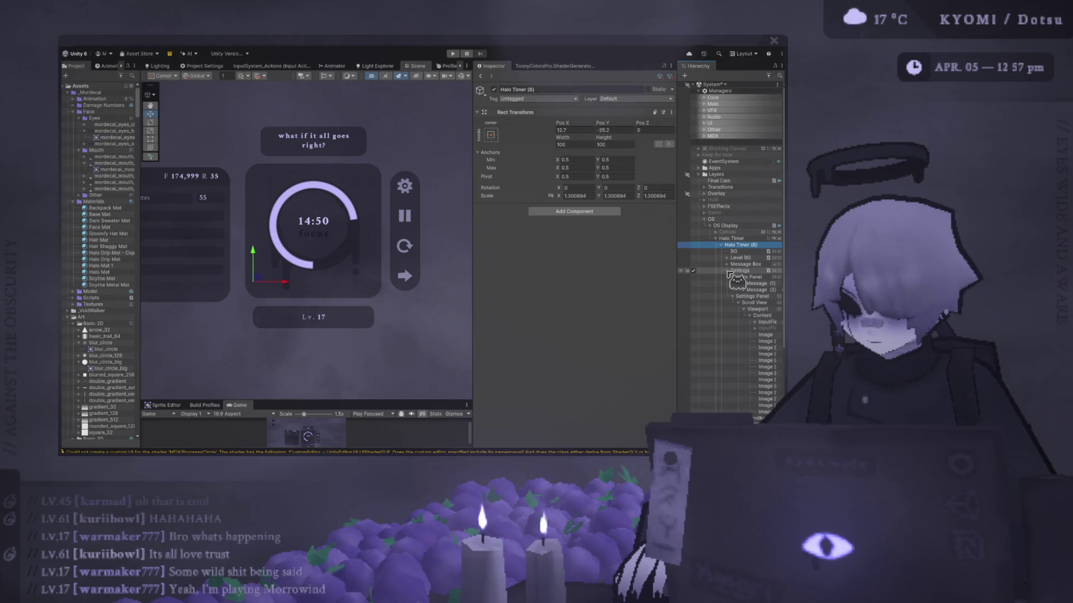
left_click(729, 275)
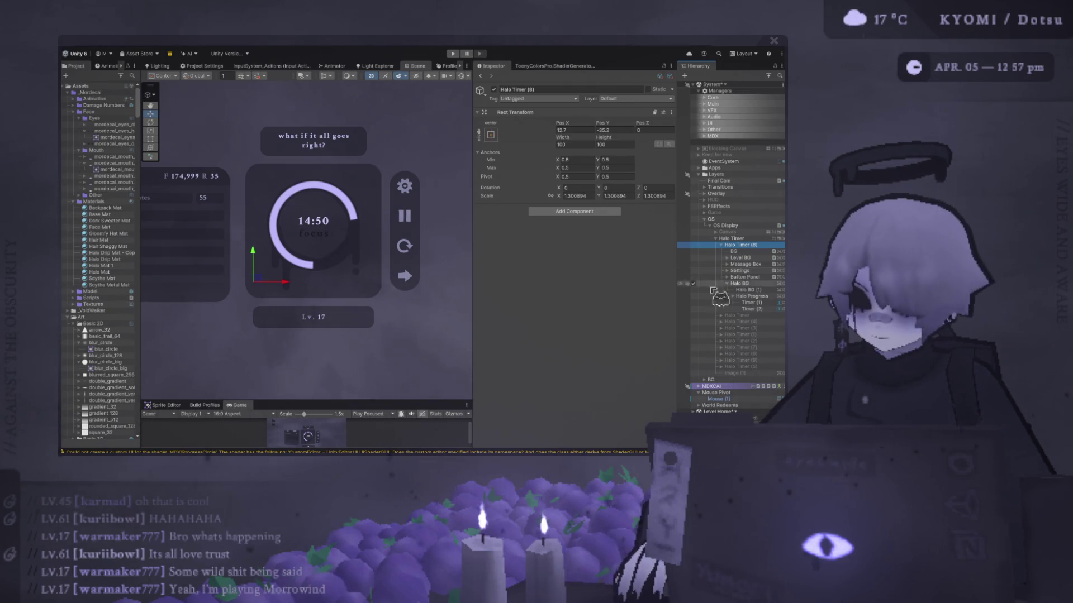
left_click(733, 297)
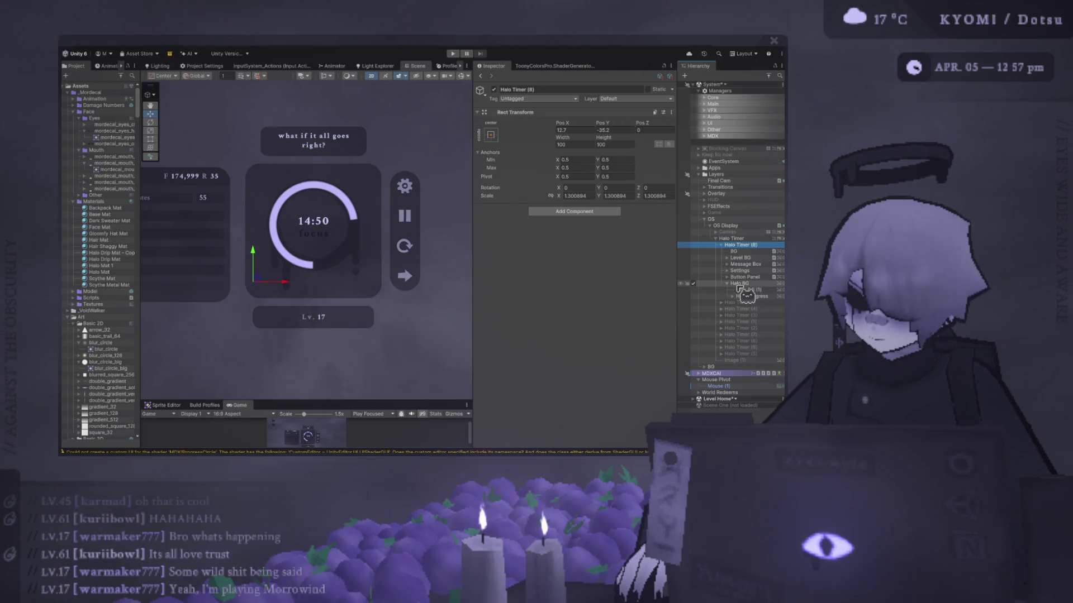
left_click(728, 284)
left_click(695, 278)
left_click(695, 277)
left_click(743, 277)
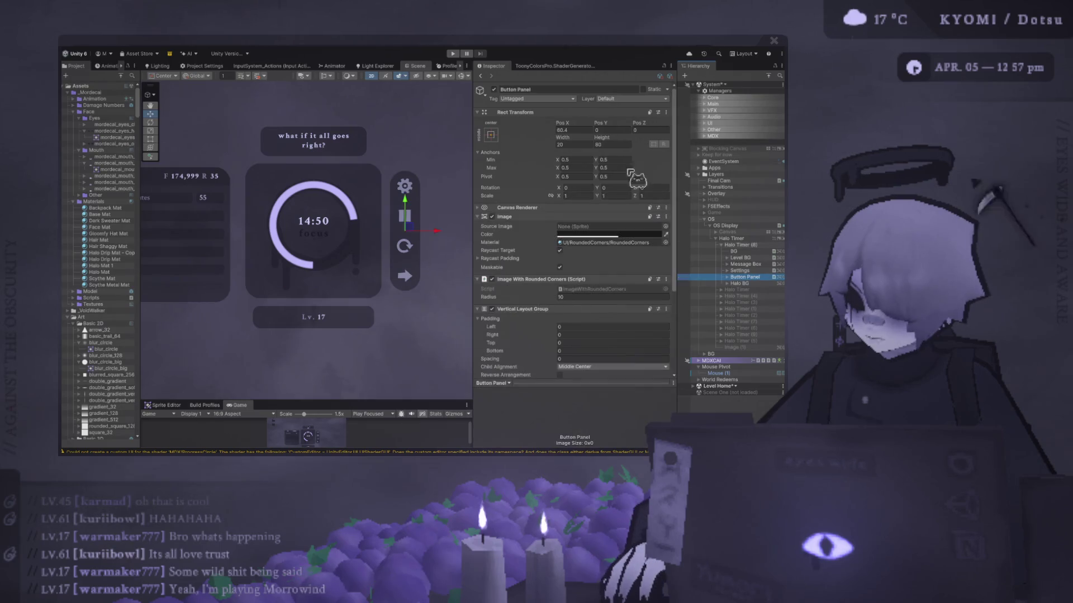
Set the Button Panel's horizontal pivot to 0, Pos X to 50 and Pos Y to 0
left_click(591, 177)
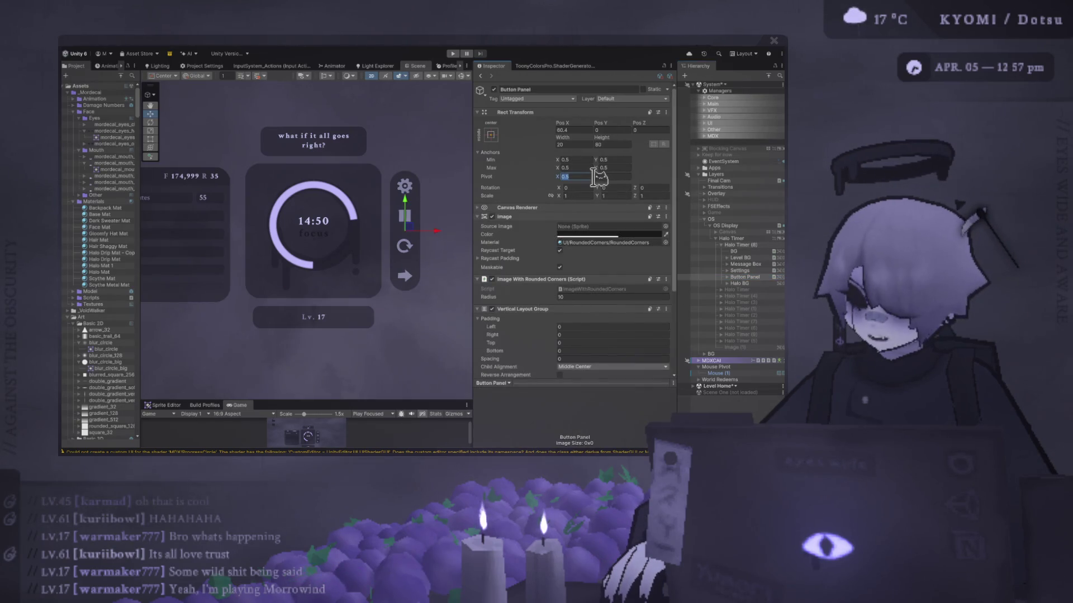
type("1")
key("Return")
left_click(622, 130)
type("0")
left_click(577, 131)
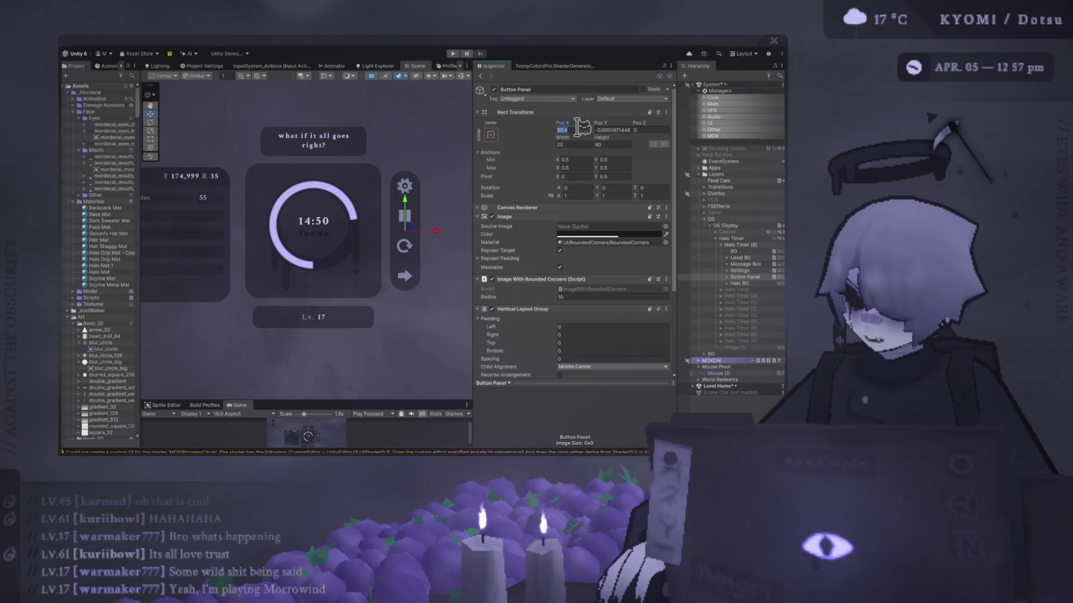
type("50")
key("Return")
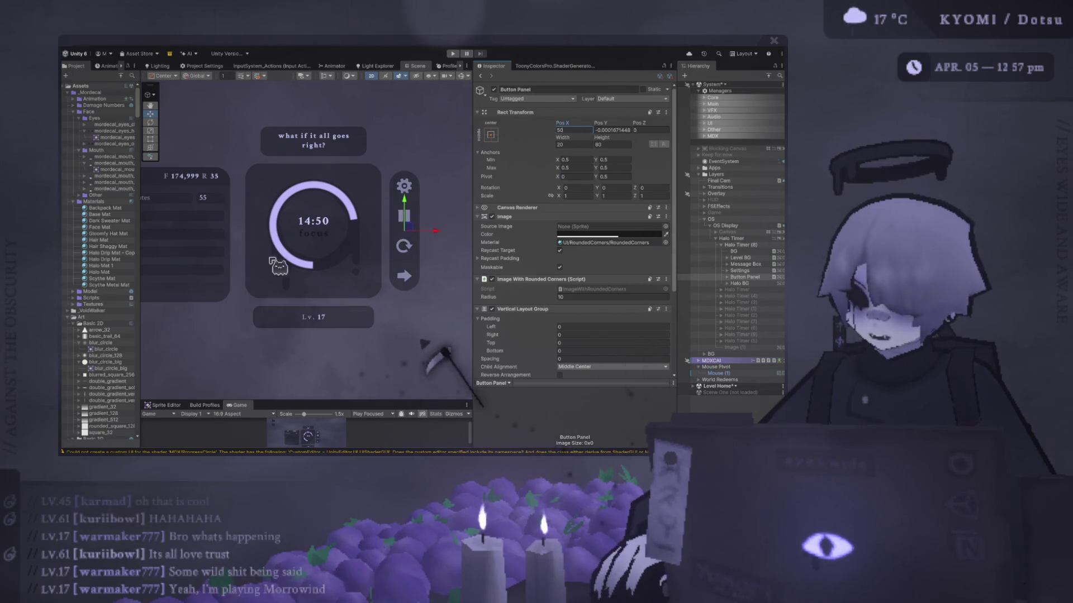
left_click(611, 130)
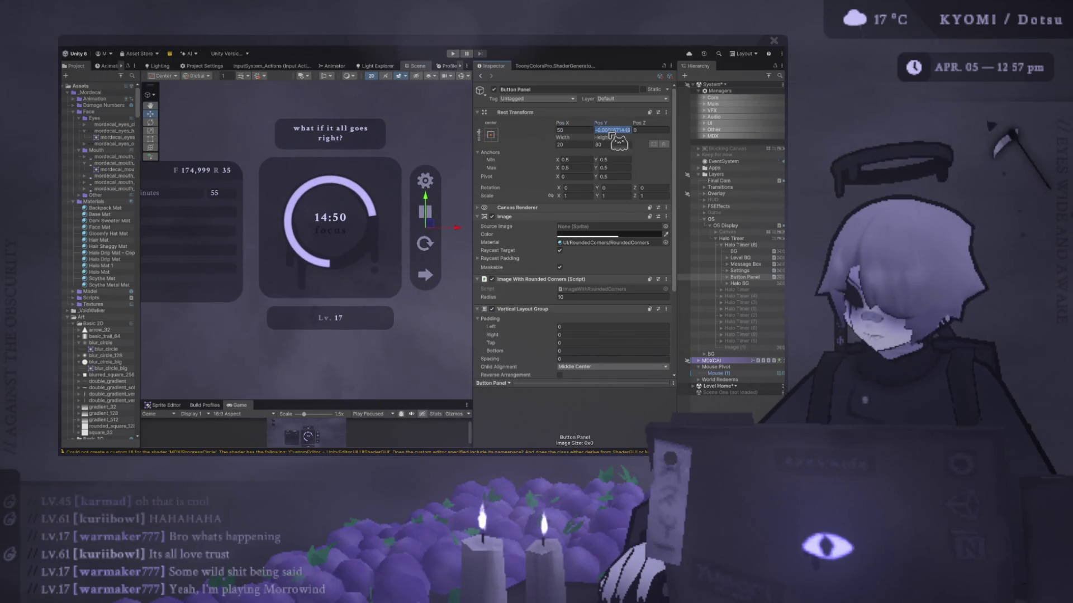
type("0")
key("Return")
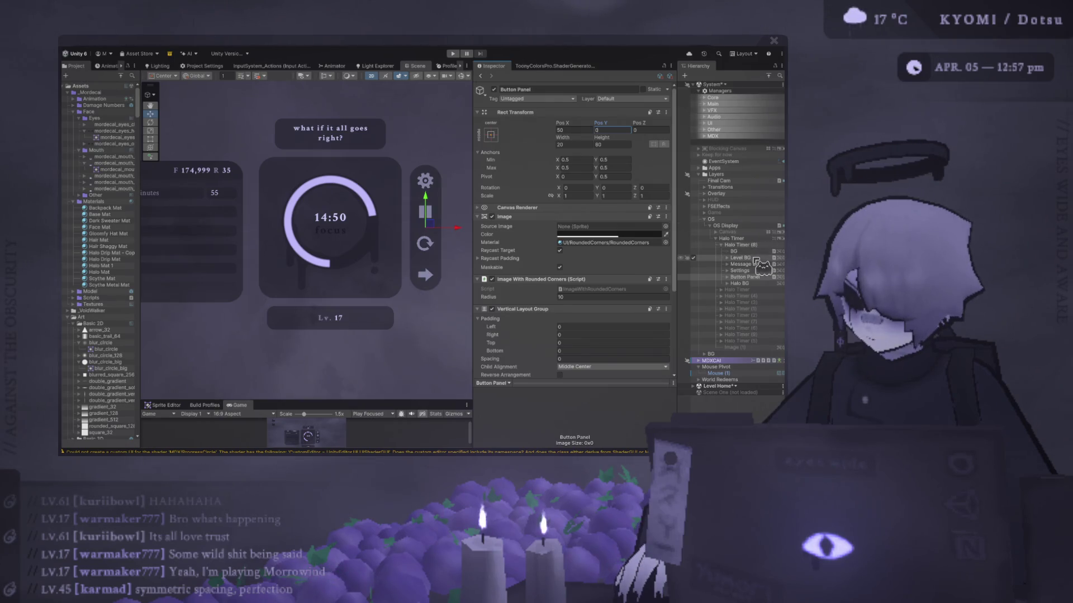
left_click(743, 270)
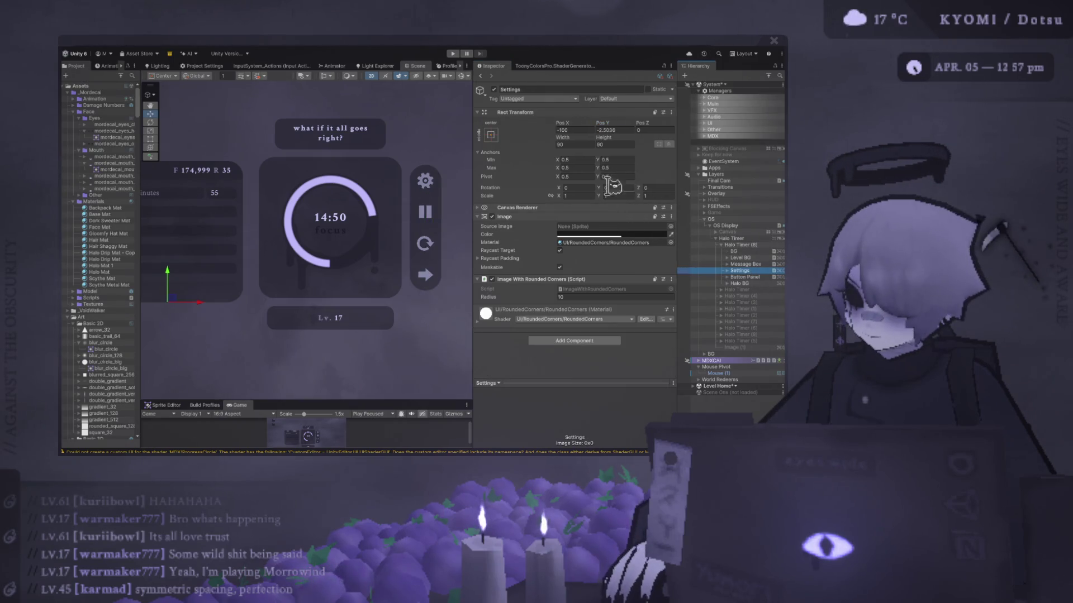
Set the Settings panel's horizontal pivot to 1 and Pos X to -50
left_click(573, 176)
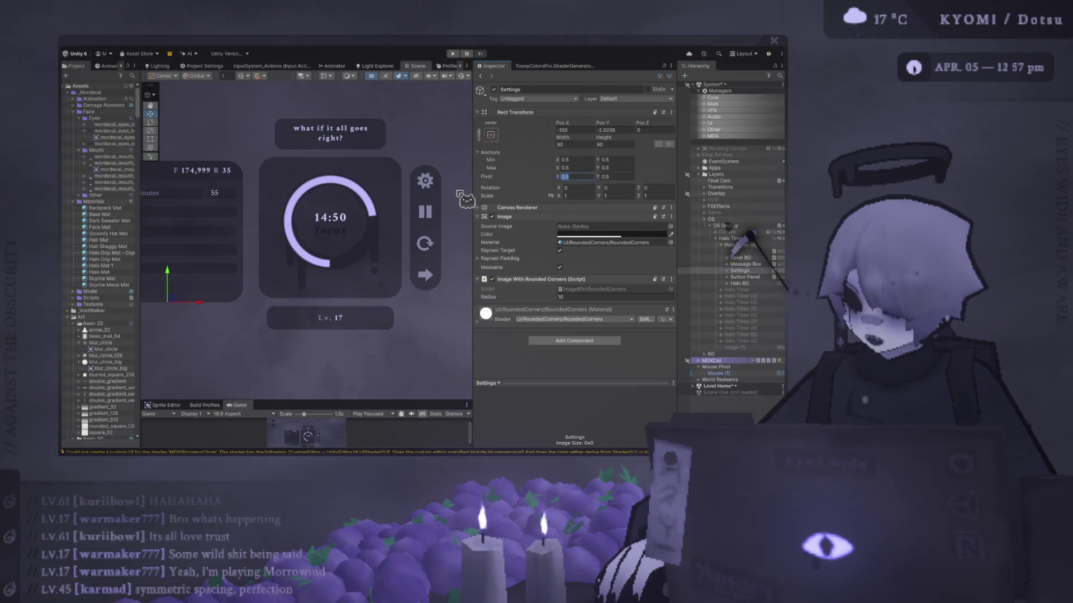
type("0")
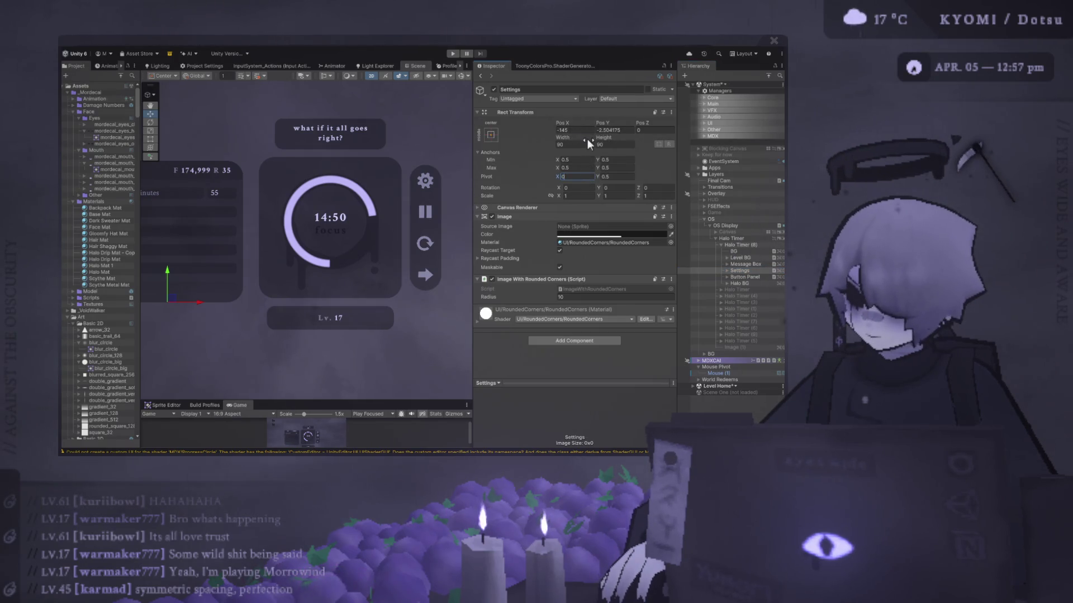
key("BackSpace")
type("1")
left_click(586, 131)
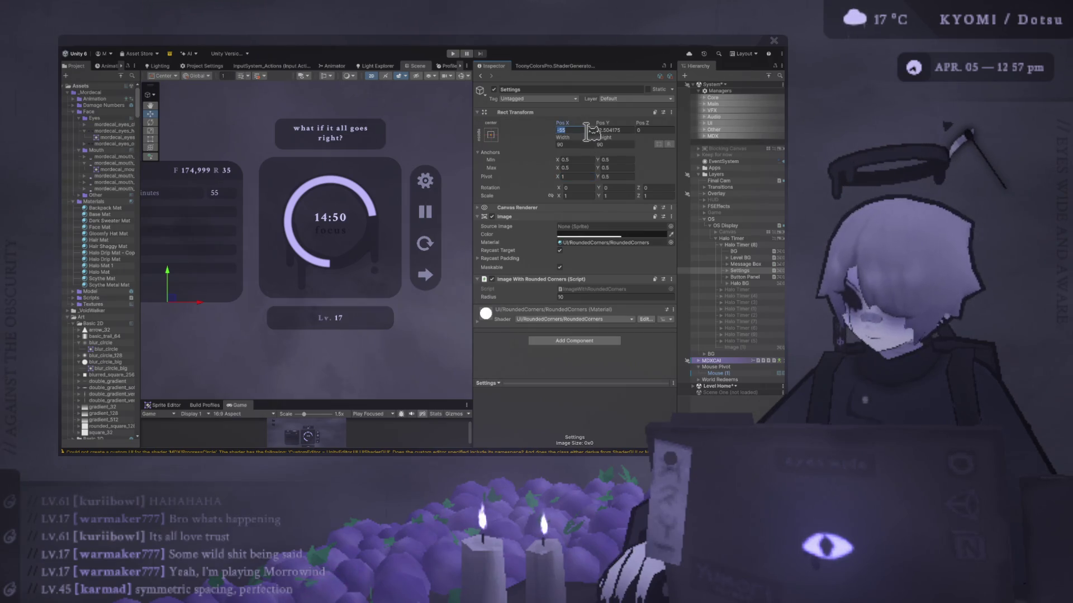
type("-50")
key("Return")
Set the Settings panel's Pos Y to 0 and review the timer layout in the scene
scroll(384, 223, "down", 3)
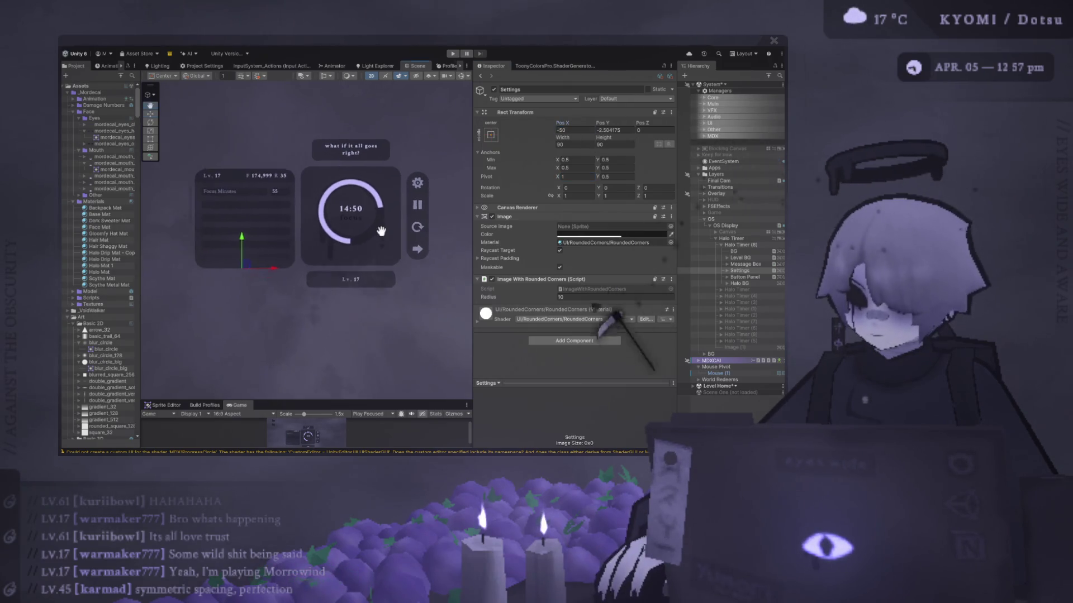
scroll(364, 260, "up", 1)
scroll(369, 263, "up", 2)
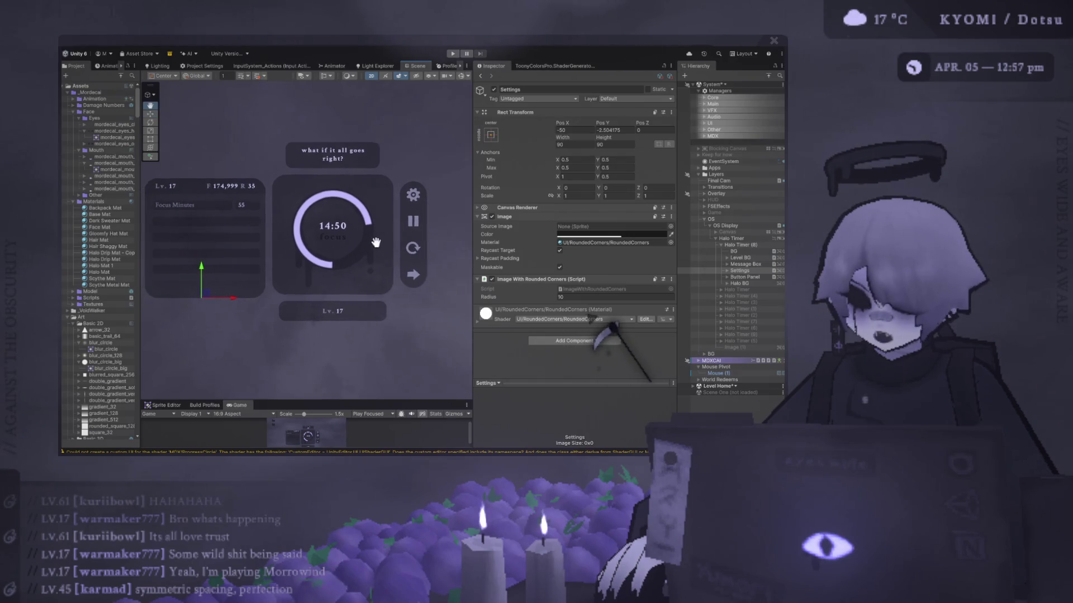
left_click_drag(473, 260, 584, 261)
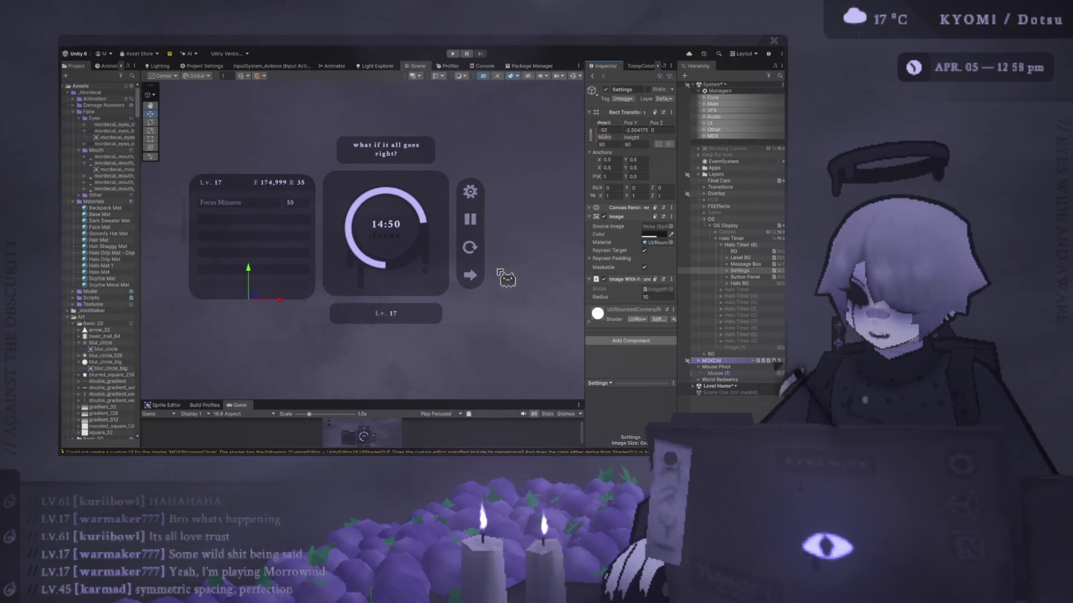
scroll(369, 291, "down", 5)
scroll(330, 310, "up", 5)
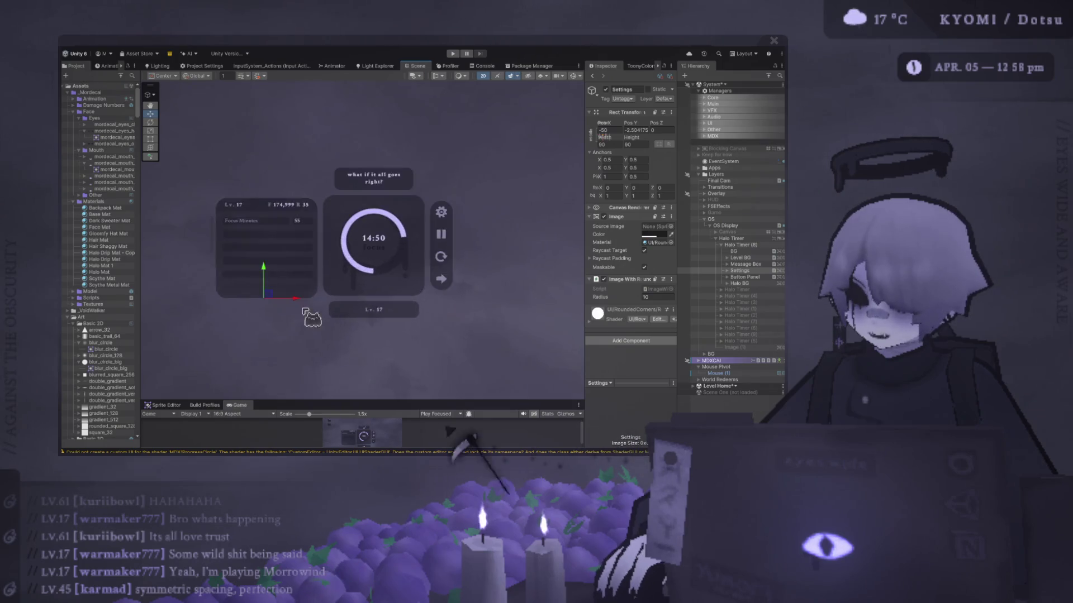
left_click(636, 130)
type("0")
left_click_drag(506, 191, 422, 196)
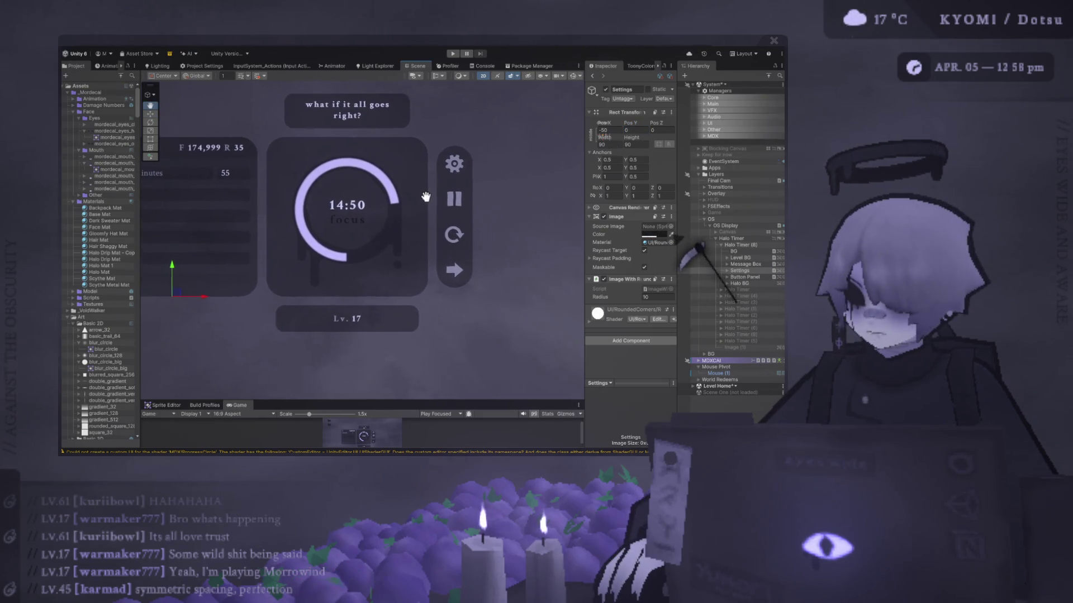
scroll(460, 229, "down", 1)
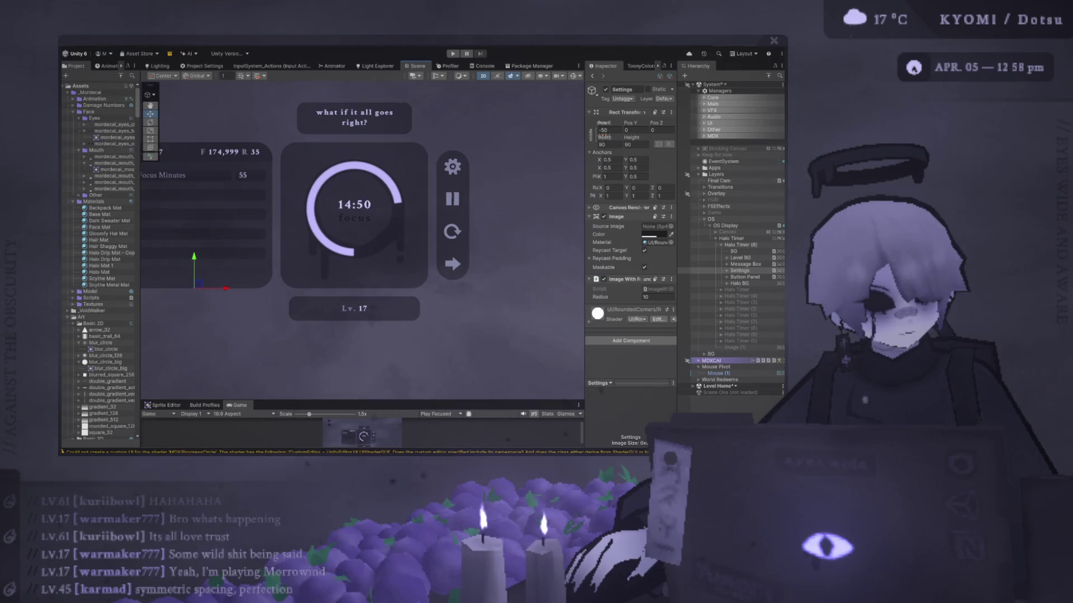
scroll(285, 291, "down", 2)
left_click(267, 330)
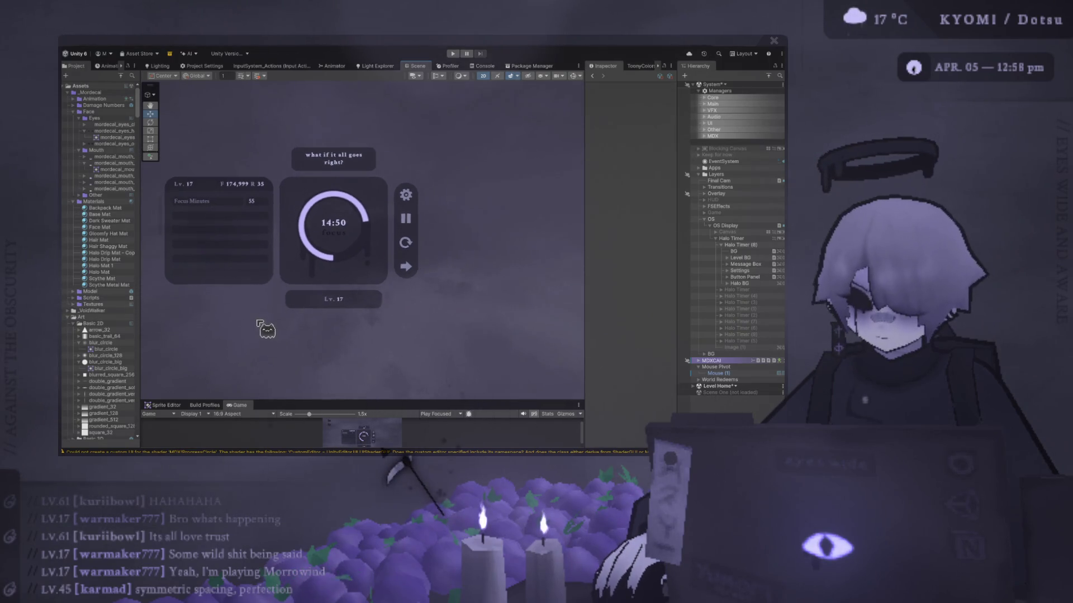
scroll(258, 323, "down", 1)
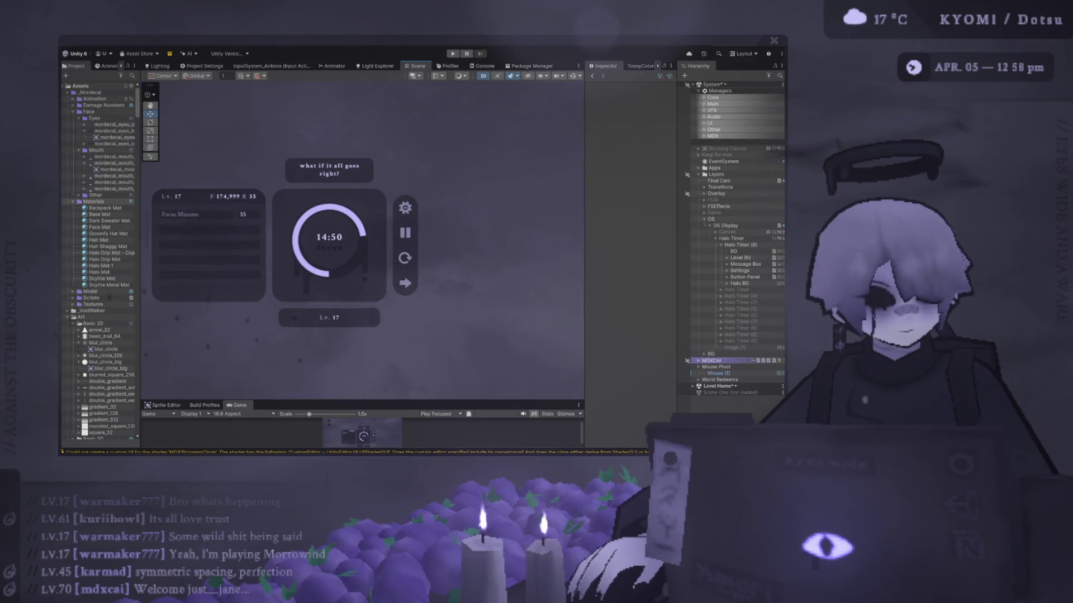
key("alt+Tab")
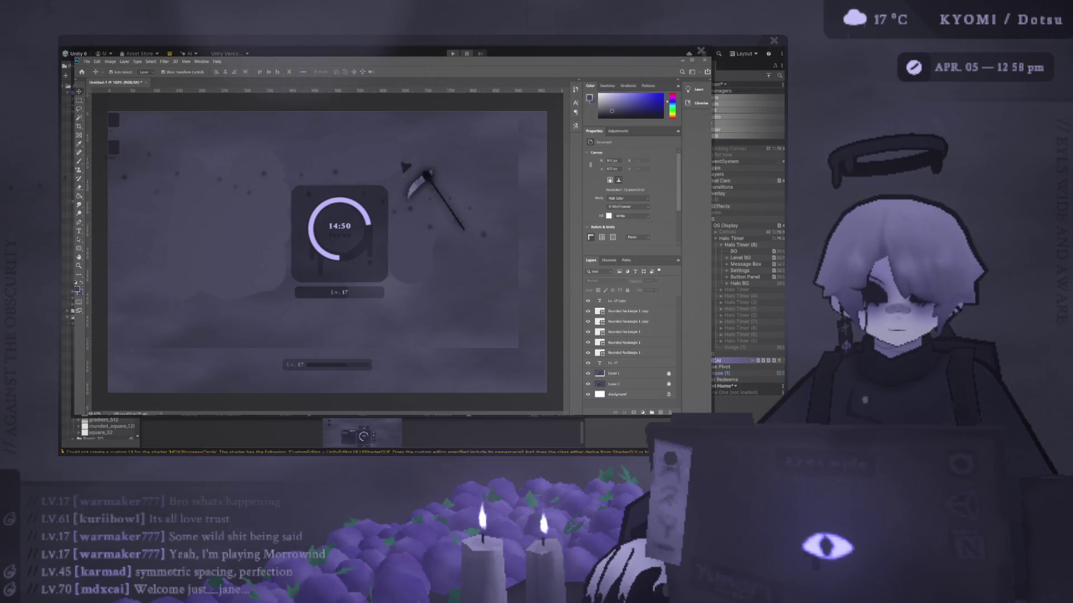
key("alt+Tab")
scroll(391, 249, "up", 2)
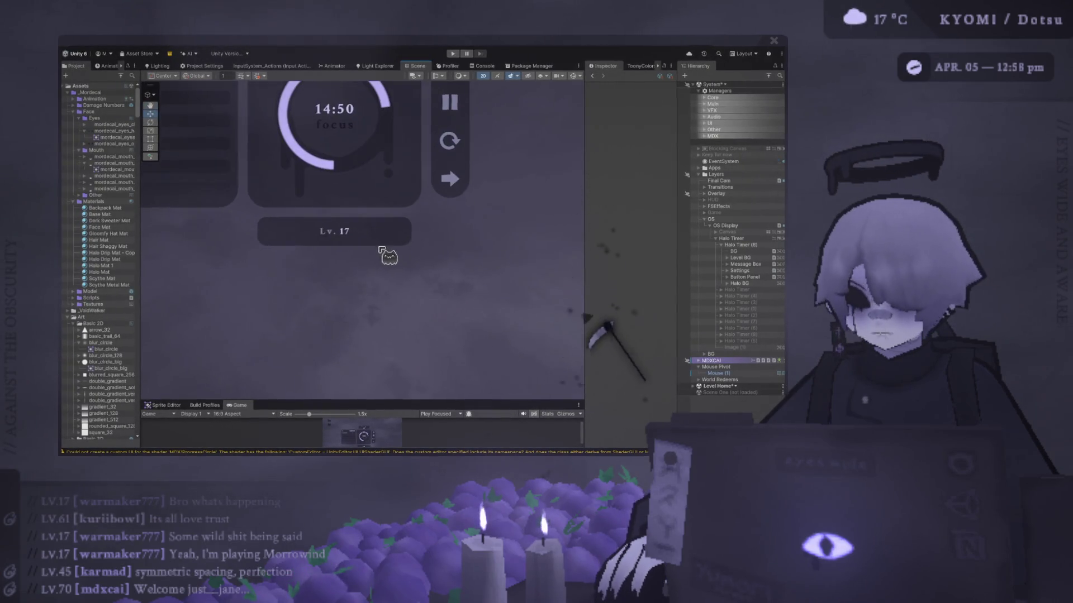
scroll(391, 256, "up", 3)
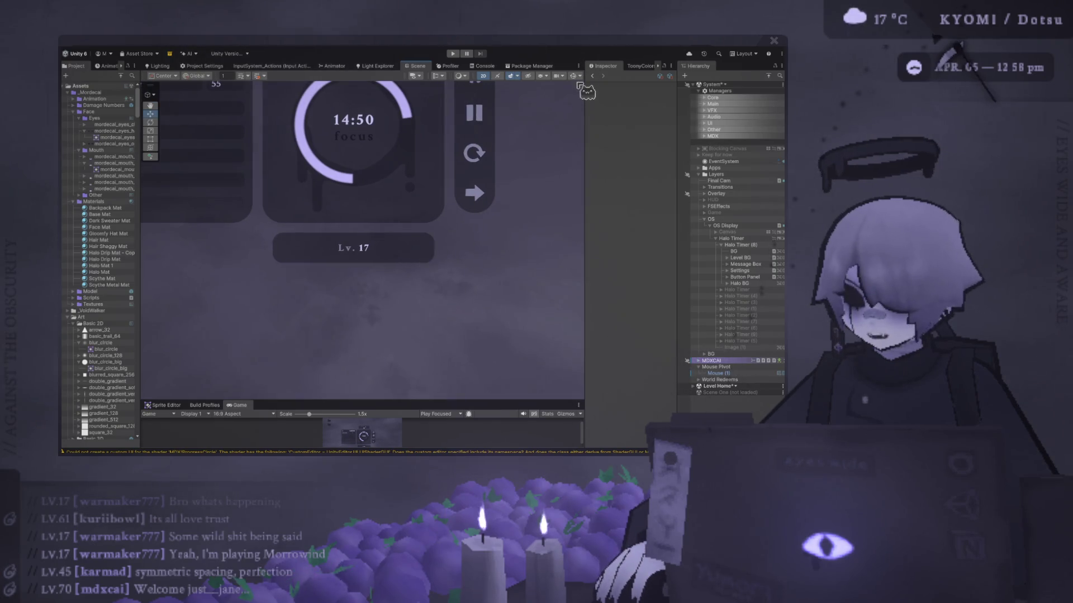
Select the Level BG bar and compare it with the Photoshop level bar mockup
left_click(433, 257)
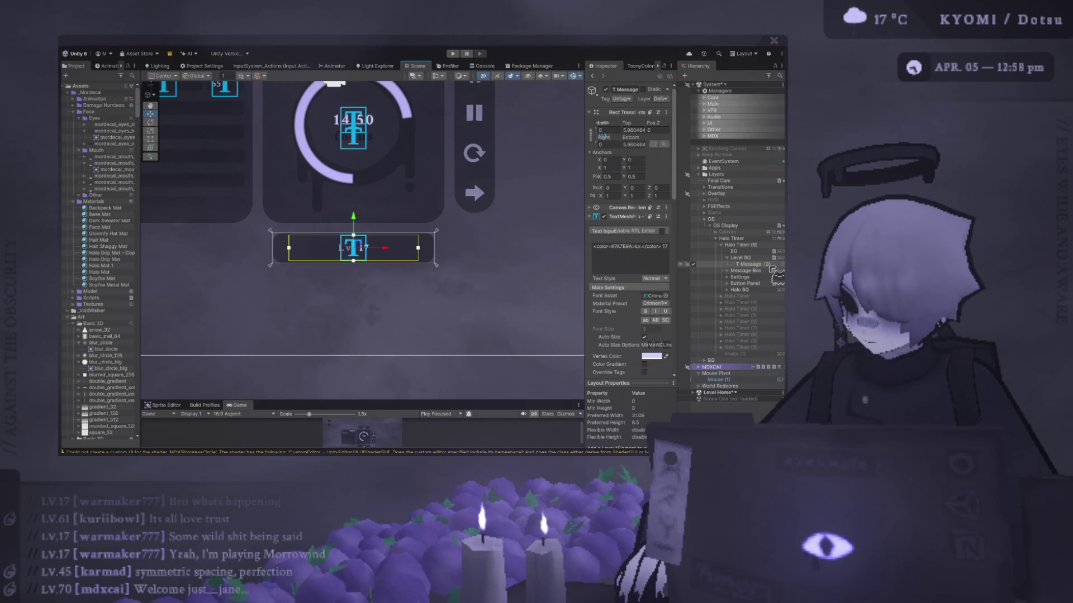
left_click(740, 258)
key("alt+Tab")
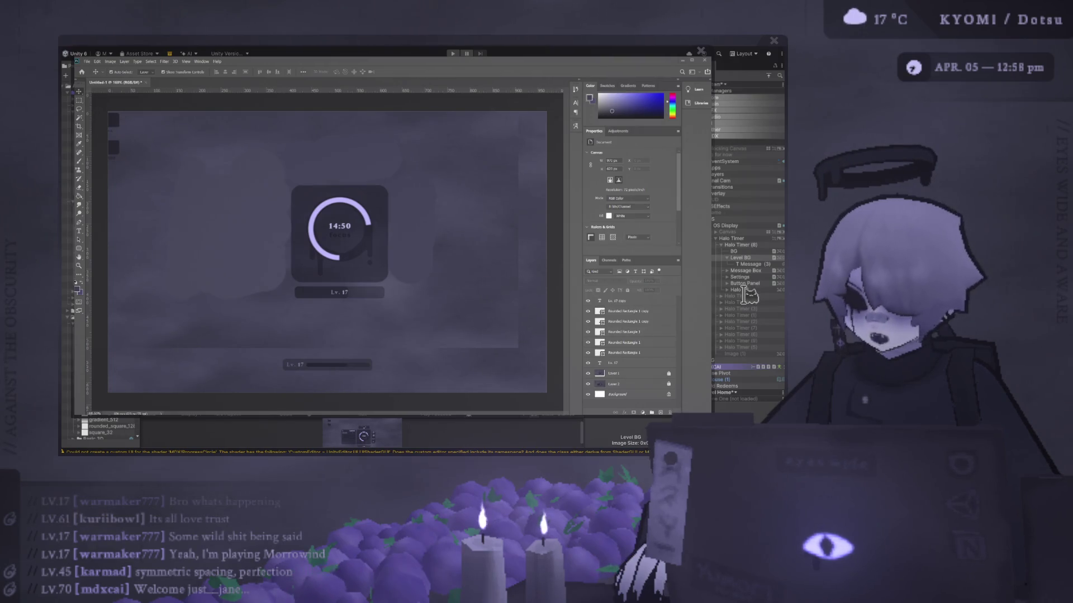
key("alt+Tab")
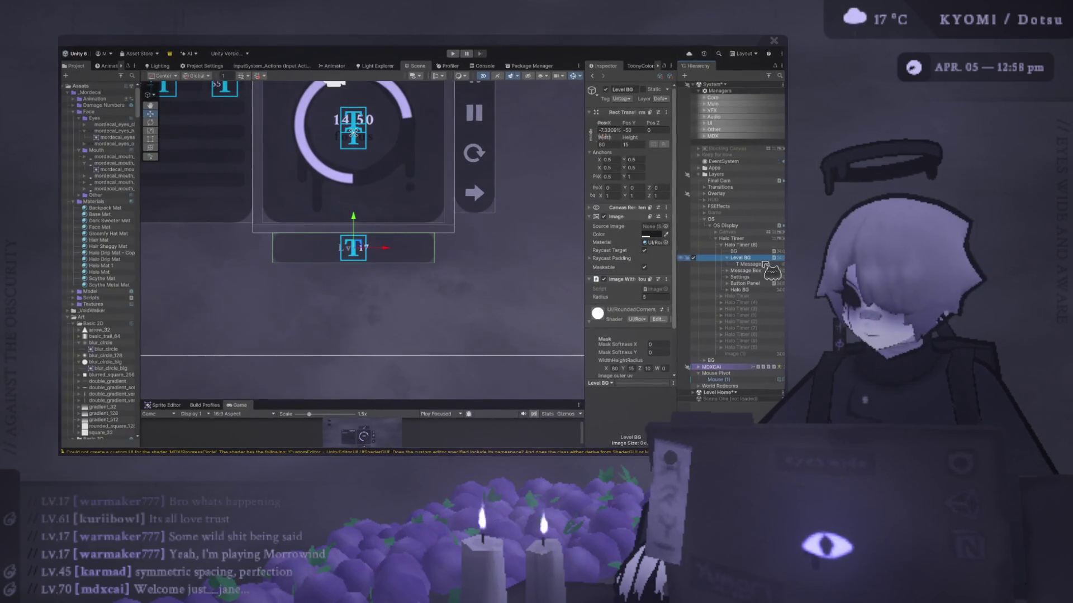
Duplicate Level BG, nest the copy inside it, and name it 'Level Fill'
key("ctrl+d")
left_click_drag(750, 272, 746, 259)
left_click(751, 265)
type("LEv")
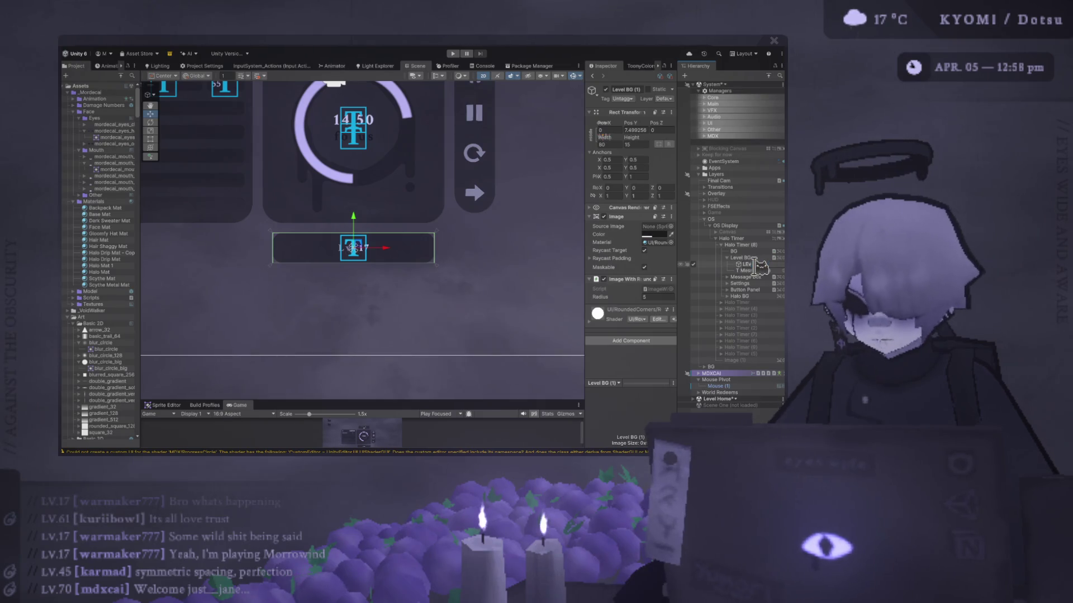
type("el Fill")
key("Return")
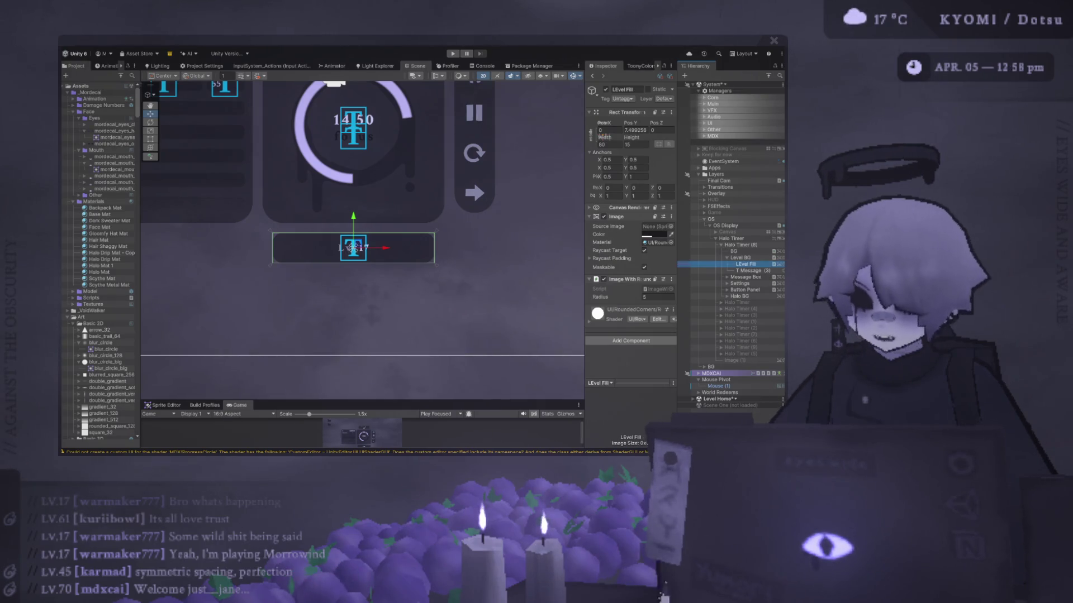
type("Level Fill")
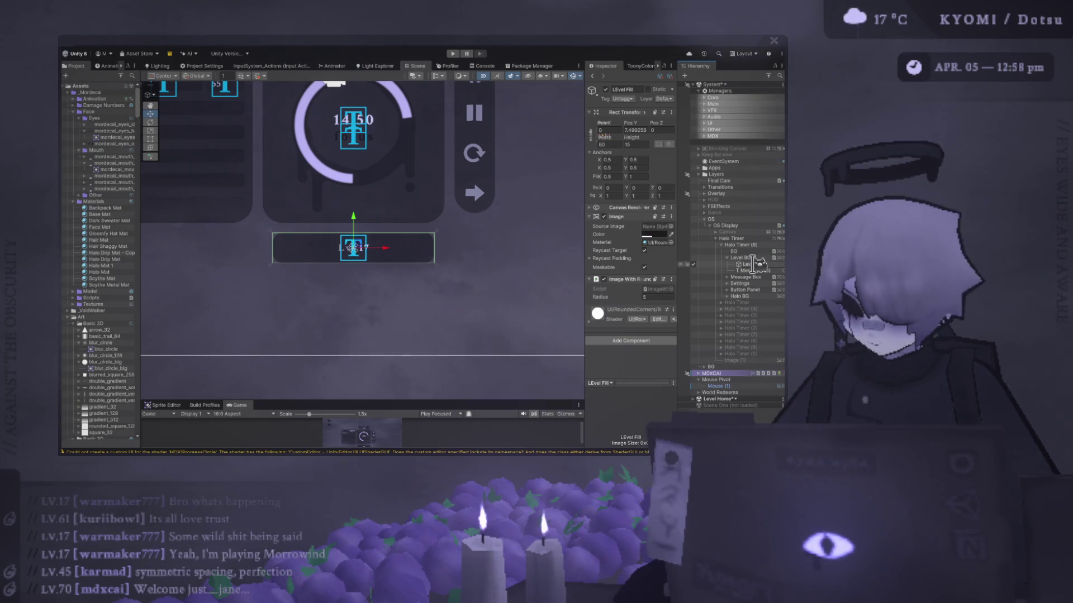
key("Return")
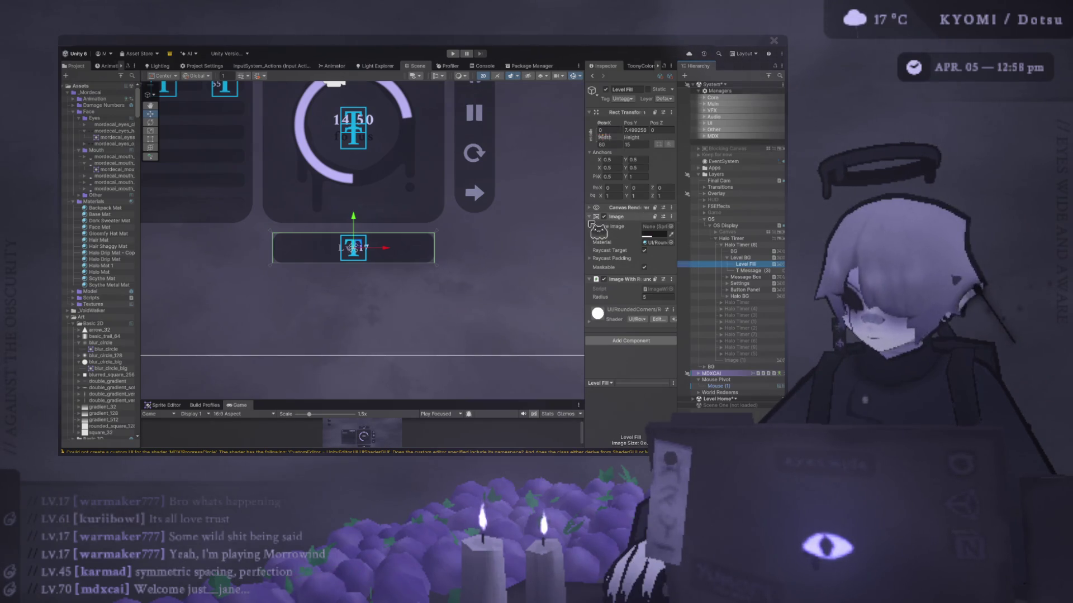
left_click_drag(586, 218, 480, 218)
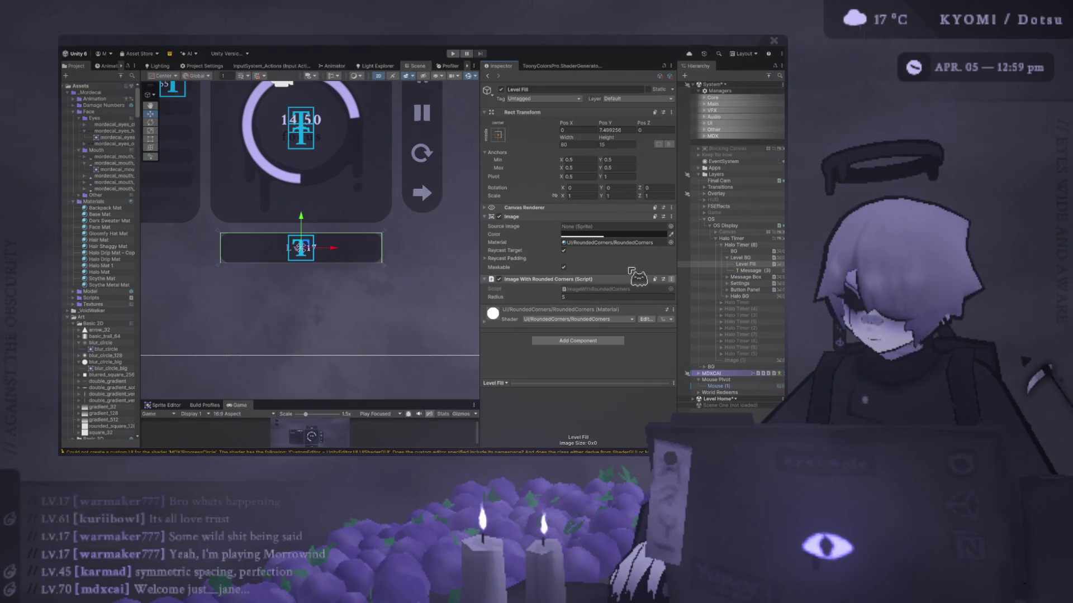
Review the Level Fill Image component against the Photoshop level bar mockup
left_click(502, 258)
left_click(501, 258)
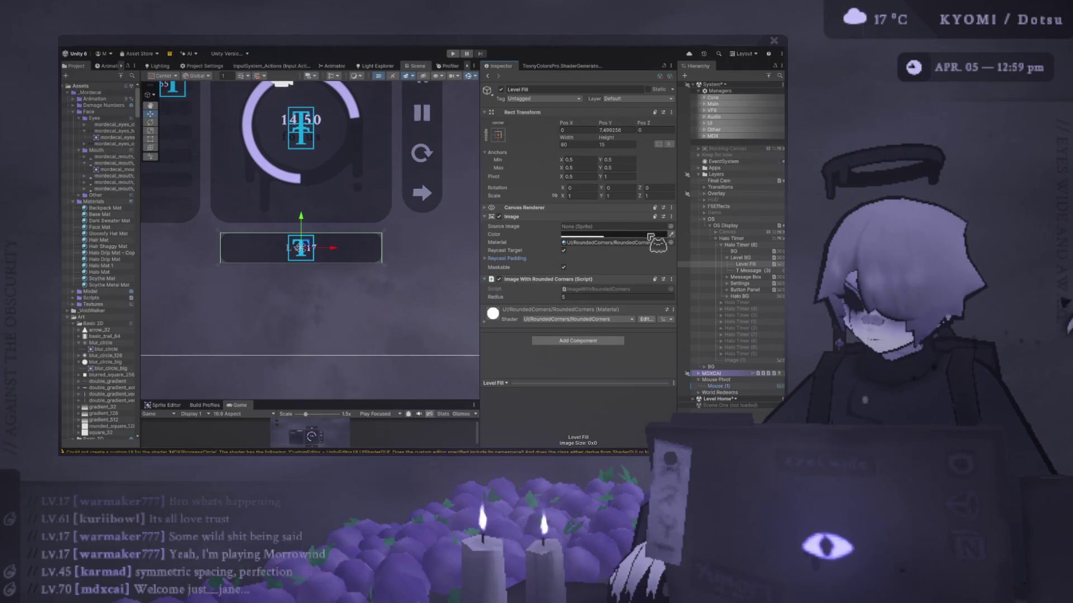
key("alt+Tab")
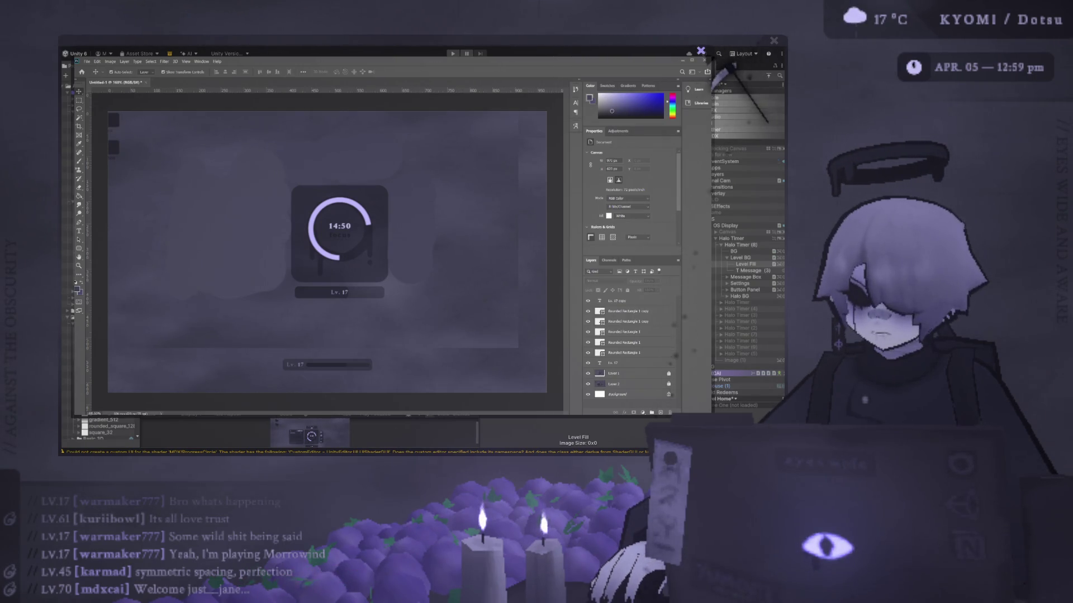
key("alt+Tab")
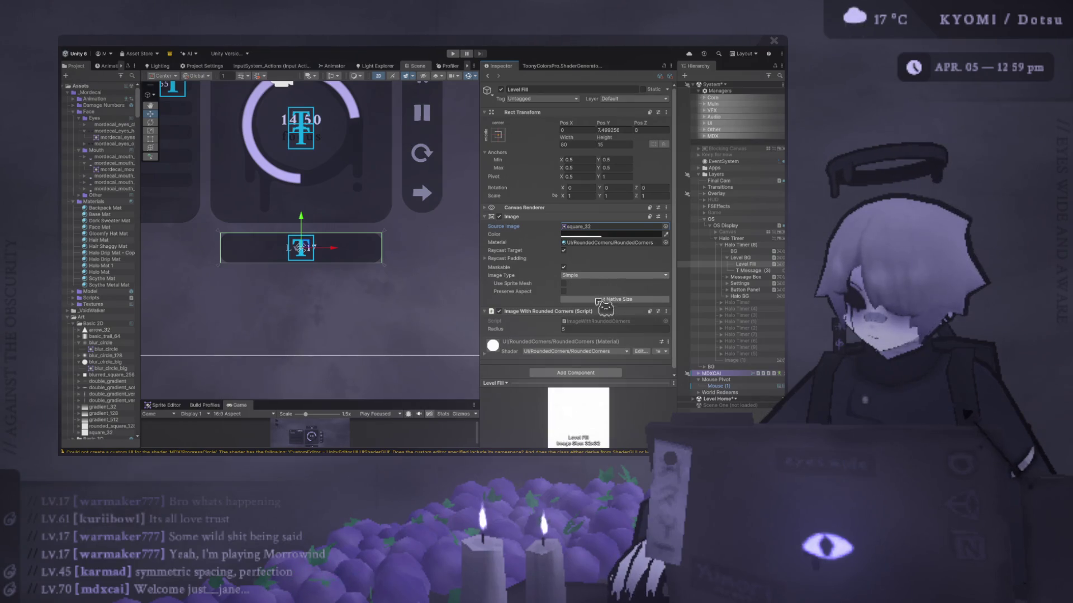
left_click(615, 276)
Make Level Fill a horizontal Filled image at about 0.62 fill and set Pos Y to 0
left_click(559, 300)
left_click_drag(400, 253, 418, 255)
mouse_move(645, 300)
left_mouse_down()
mouse_move(613, 304)
mouse_move(617, 313)
mouse_move(593, 297)
left_mouse_up()
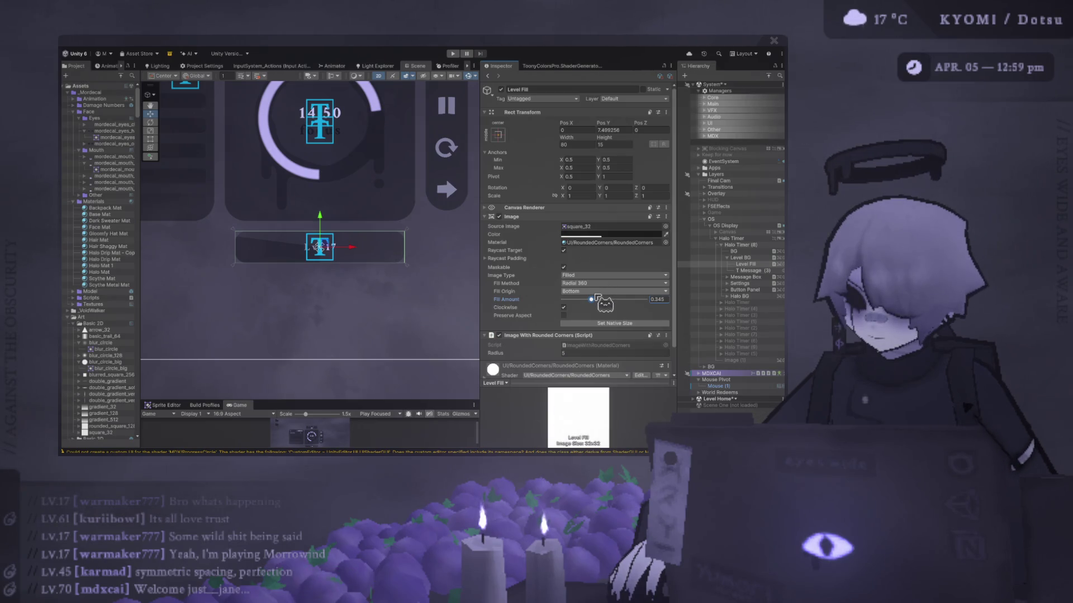
key("ctrl+z")
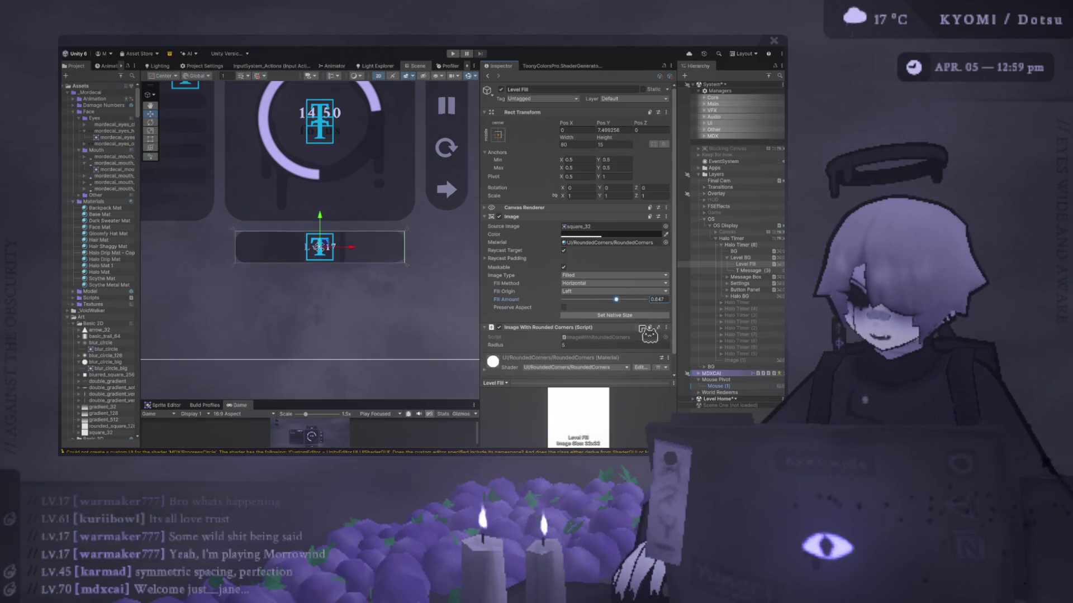
left_click_drag(442, 401, 437, 167)
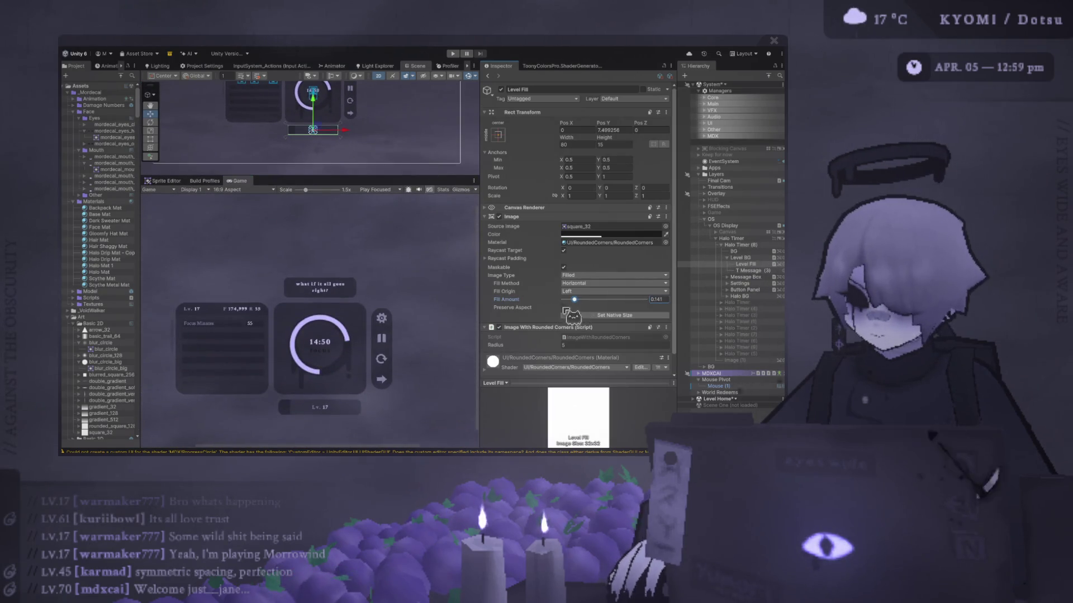
mouse_move(575, 299)
left_mouse_down()
mouse_move(625, 297)
mouse_move(558, 291)
mouse_move(609, 300)
left_mouse_up()
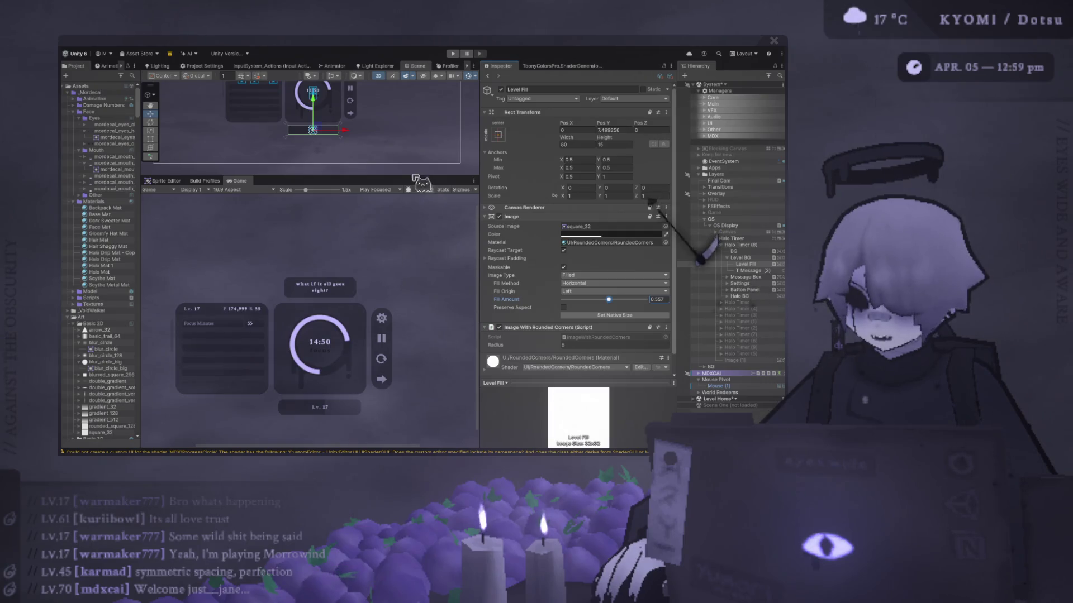
left_click_drag(310, 176, 310, 344)
key("f")
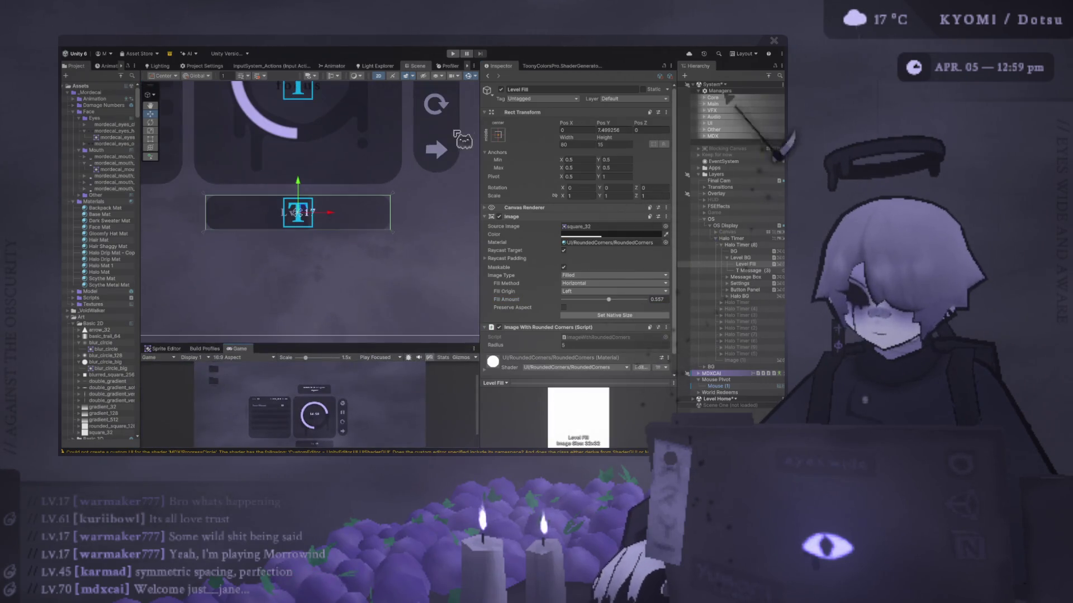
mouse_move(610, 301)
left_mouse_down()
mouse_move(664, 313)
mouse_move(614, 302)
left_mouse_up()
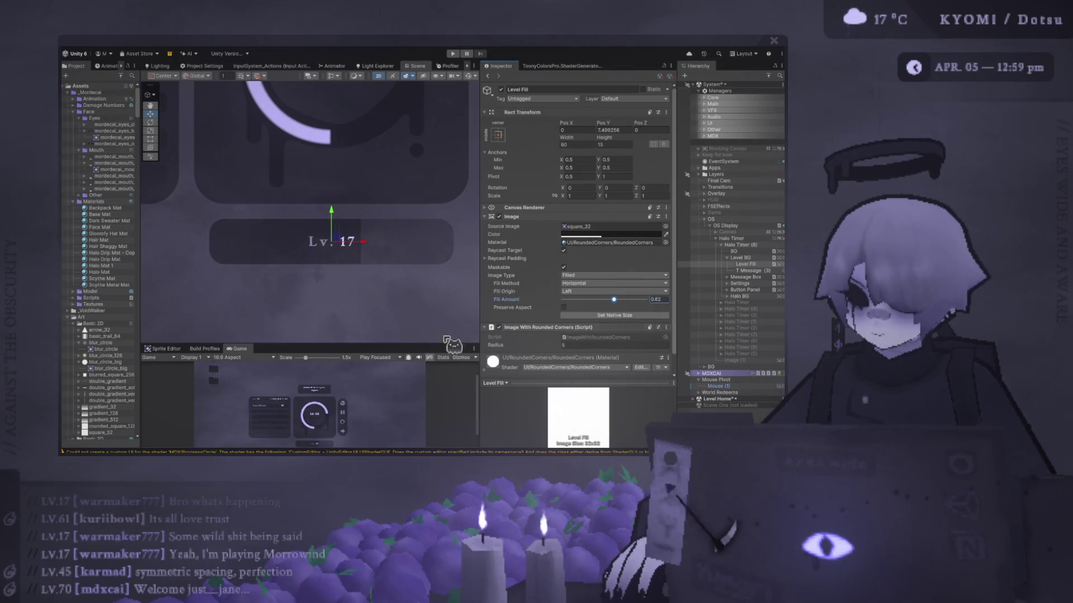
mouse_move(415, 345)
left_mouse_down()
mouse_move(406, 151)
mouse_move(407, 260)
left_mouse_up()
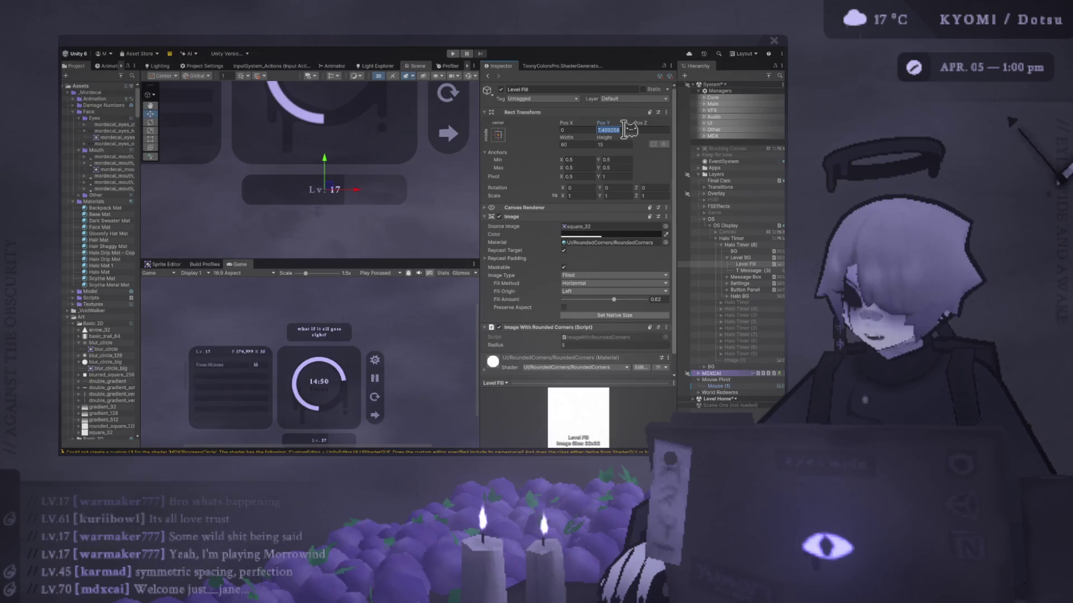
type("0")
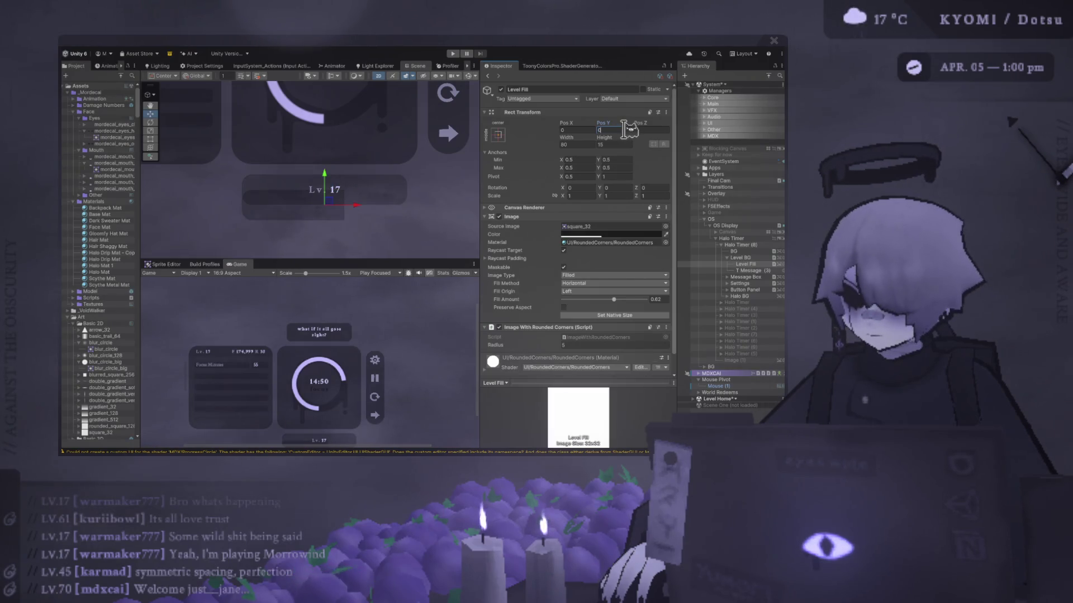
Set Level Fill's pivot Y to 0.5 and Pos Y to 0, and both bars' height to 10
left_click(610, 177)
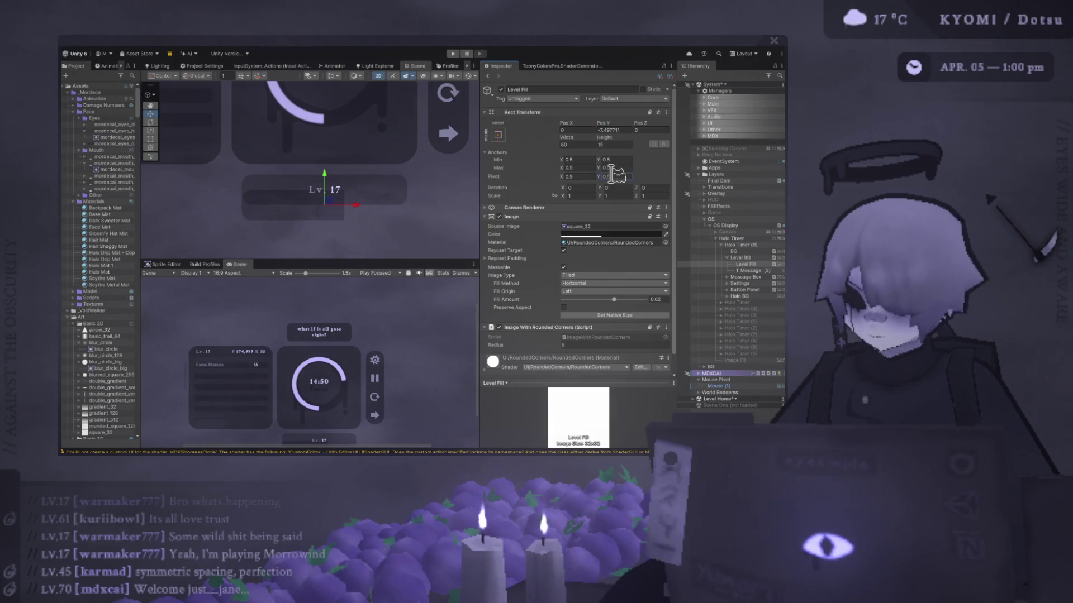
left_click(622, 131)
type("0")
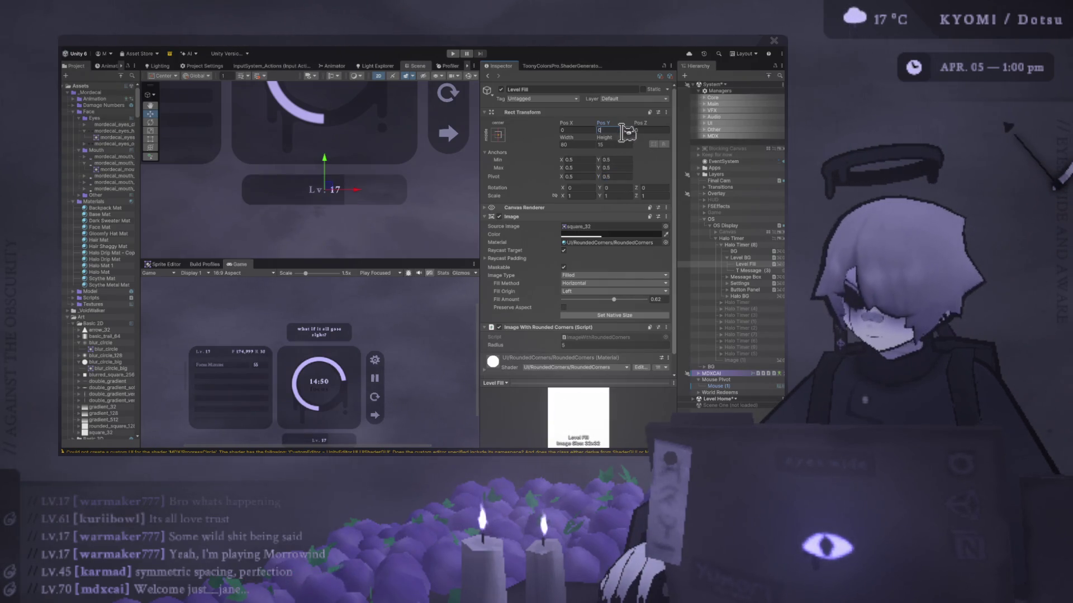
left_click(740, 258)
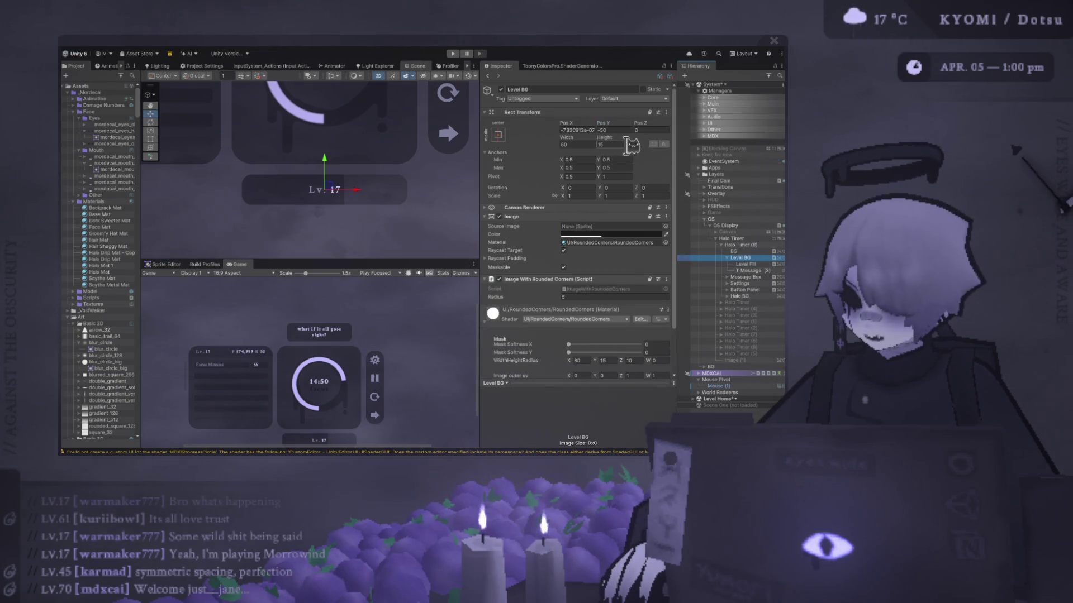
type("10")
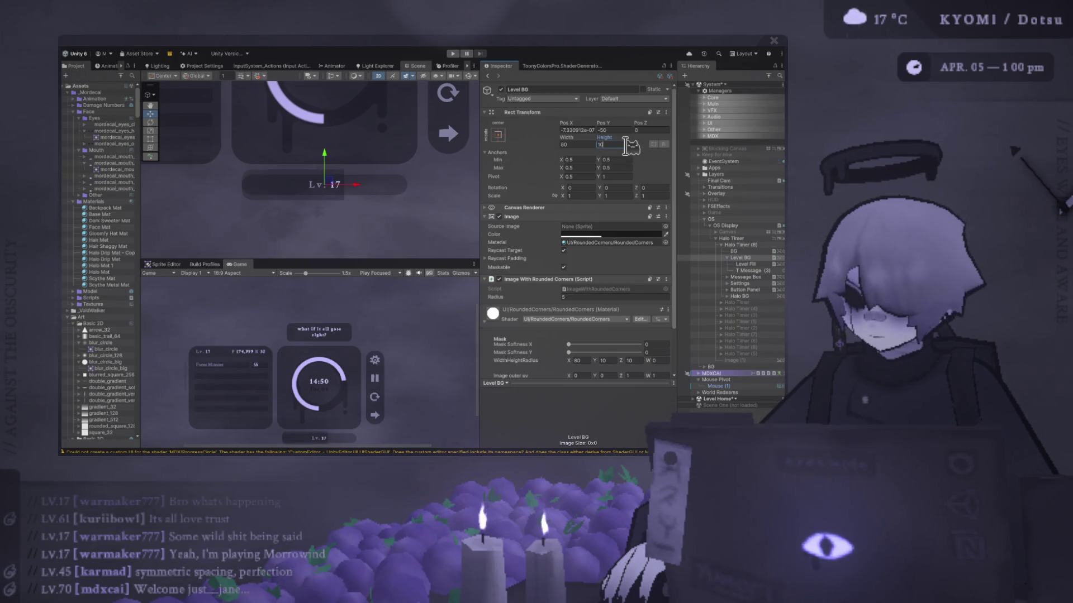
left_click(745, 264)
type("10")
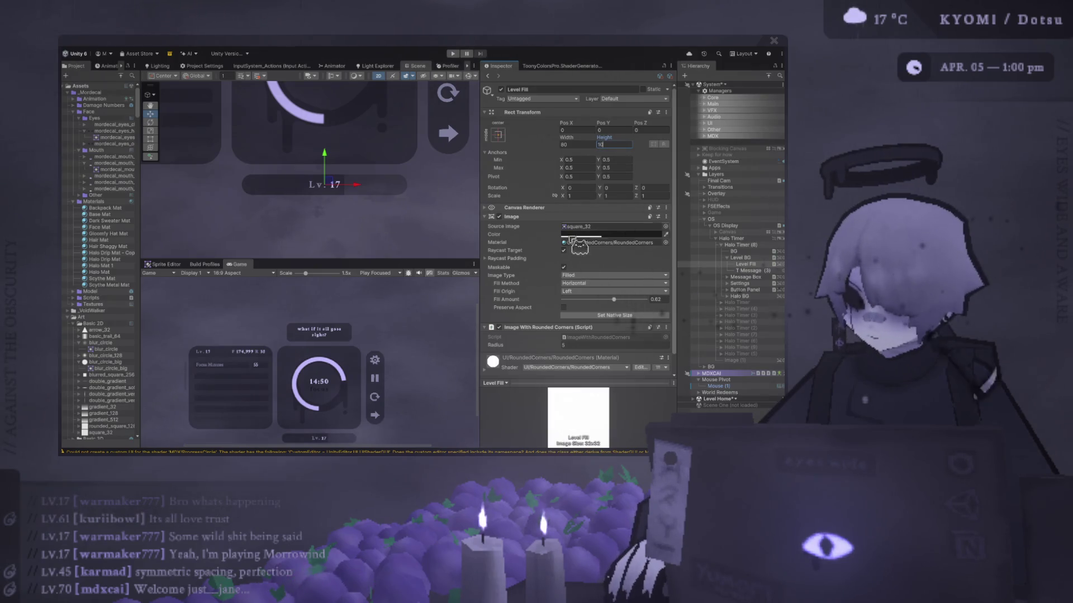
left_click(589, 345)
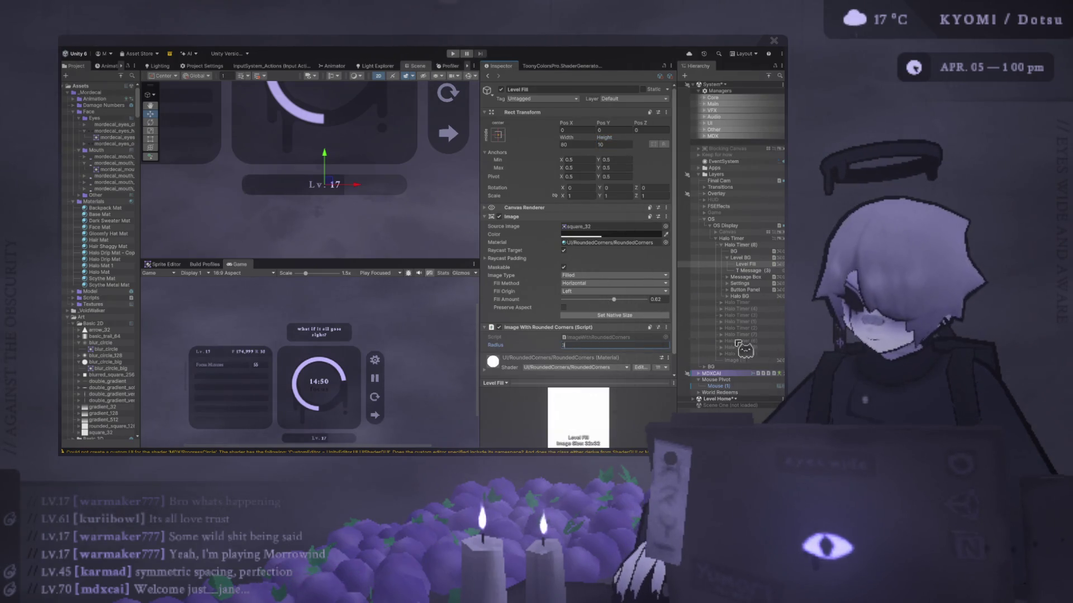
Round Level BG's corners to radius 3 and readjust its height around 10
left_click(740, 258)
double_click(601, 296)
type("3")
key("Return")
scroll(361, 168, "down", 3)
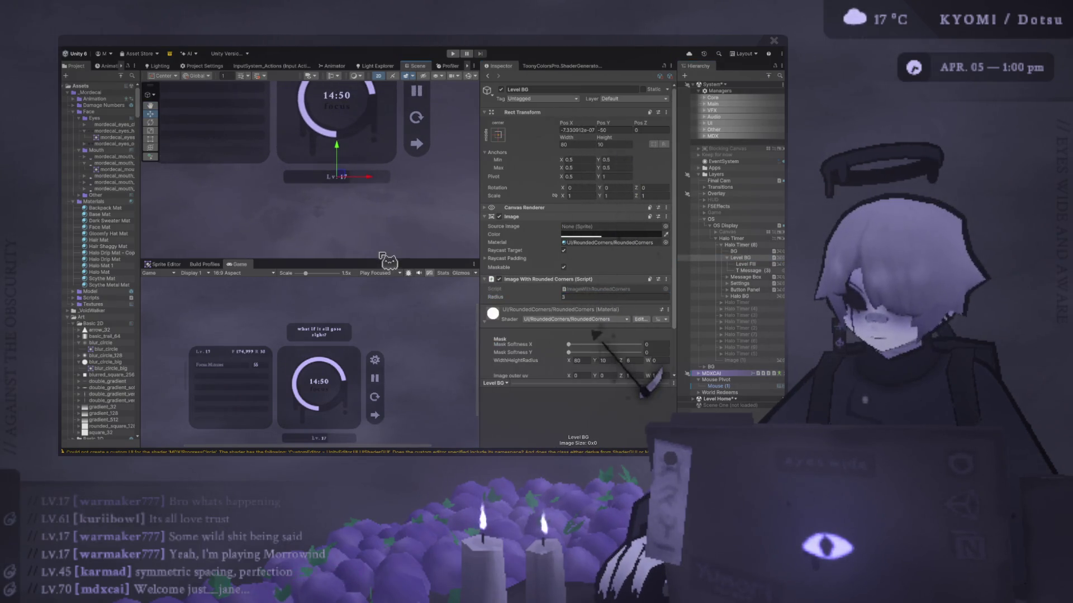
mouse_move(387, 259)
left_mouse_down()
mouse_move(389, 105)
mouse_move(389, 294)
left_mouse_up()
left_click(604, 144)
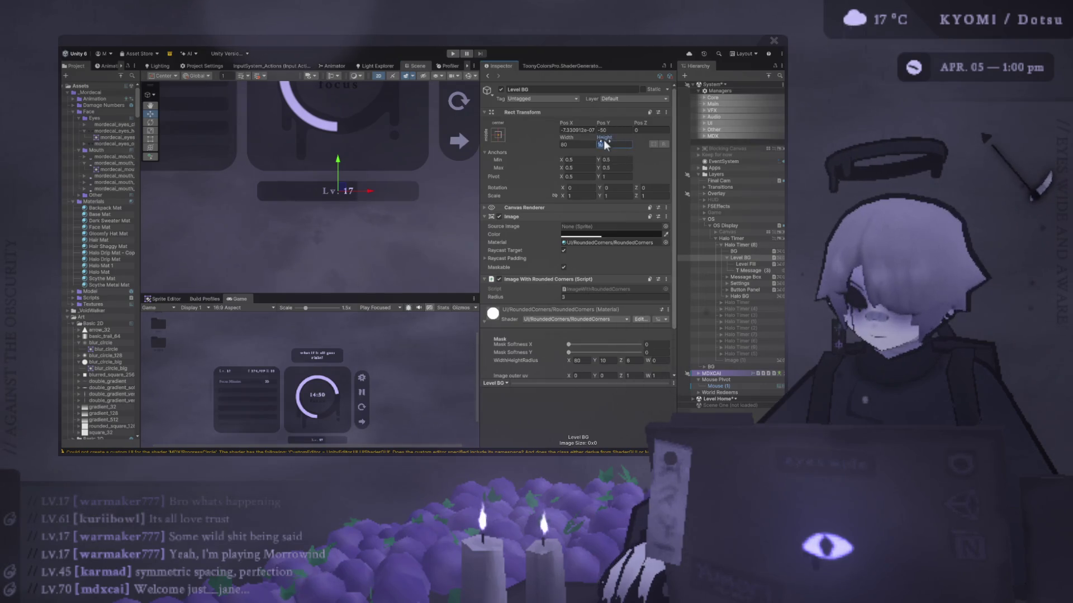
type("13.5")
key("BackSpace")
key("BackSpace")
key("BackSpace")
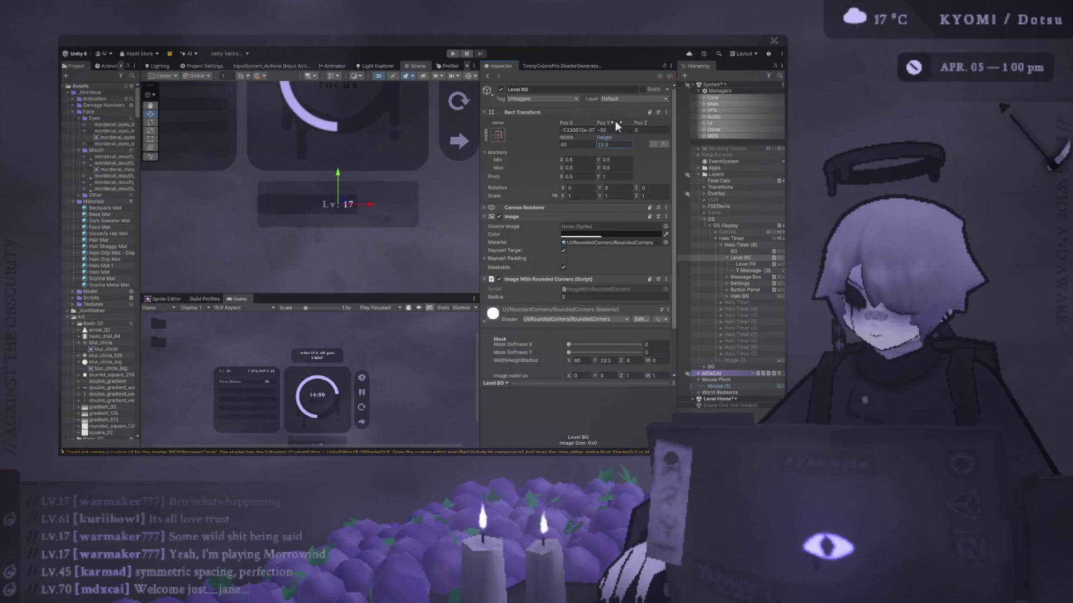
type("10")
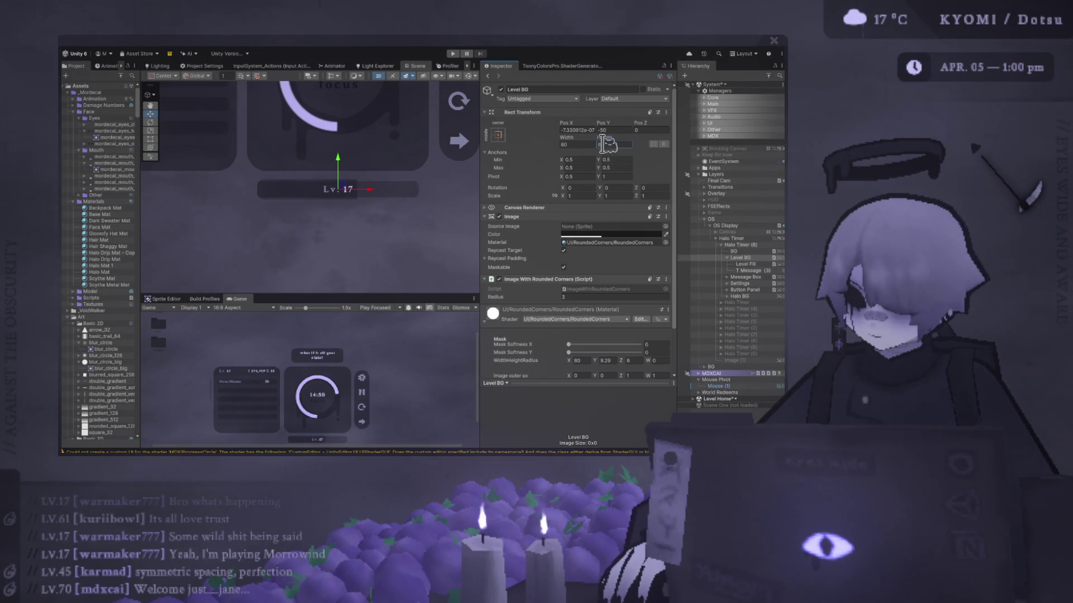
key("Escape")
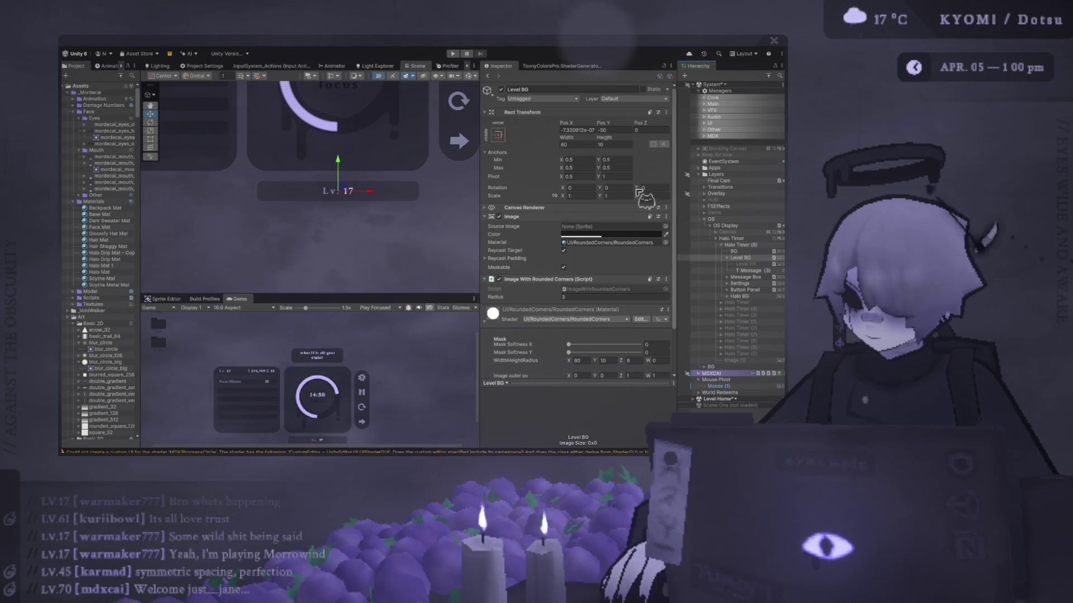
mouse_move(604, 138)
left_mouse_down()
mouse_move(671, 140)
mouse_move(678, 163)
mouse_move(706, 159)
mouse_move(633, 146)
mouse_move(444, 171)
mouse_move(551, 187)
mouse_move(554, 142)
mouse_move(666, 124)
mouse_move(581, 126)
mouse_move(698, 106)
mouse_move(743, 168)
mouse_move(441, 142)
mouse_move(251, 210)
left_mouse_up()
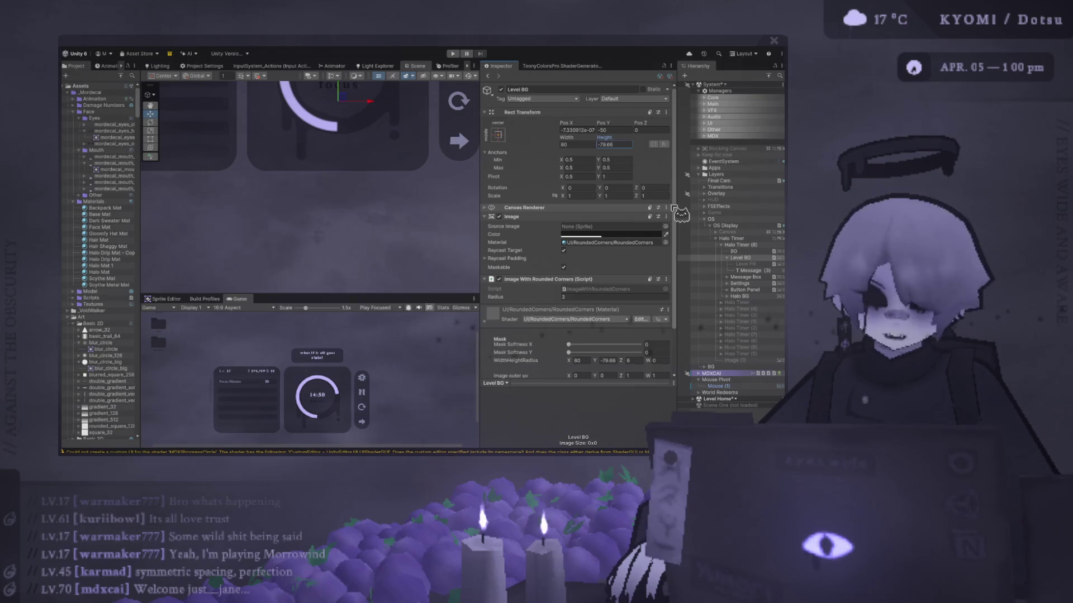
type("10")
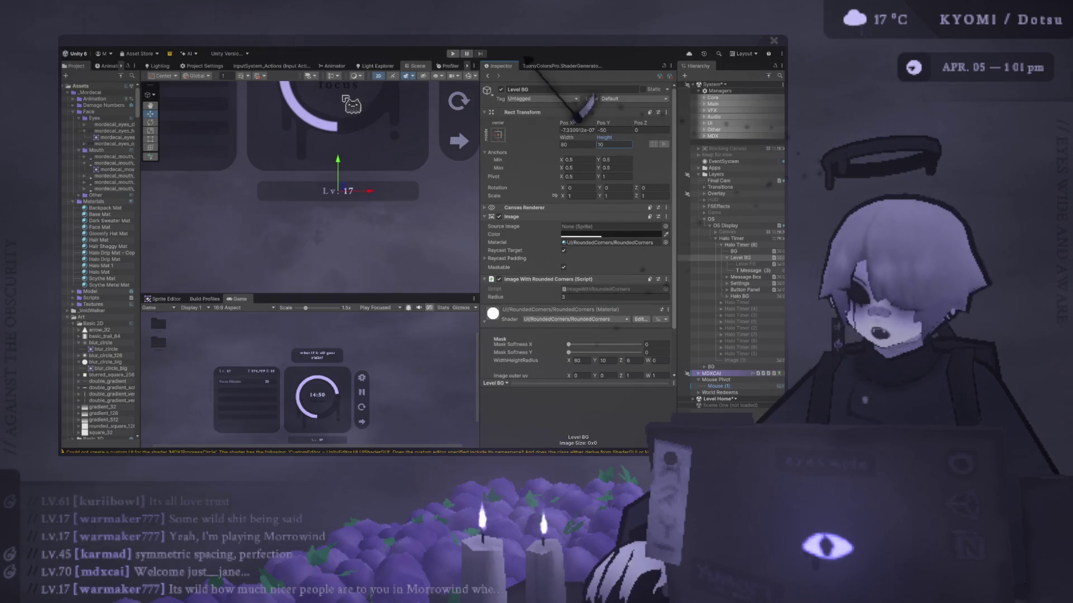
scroll(274, 226, "up", 1)
scroll(252, 273, "down", 4)
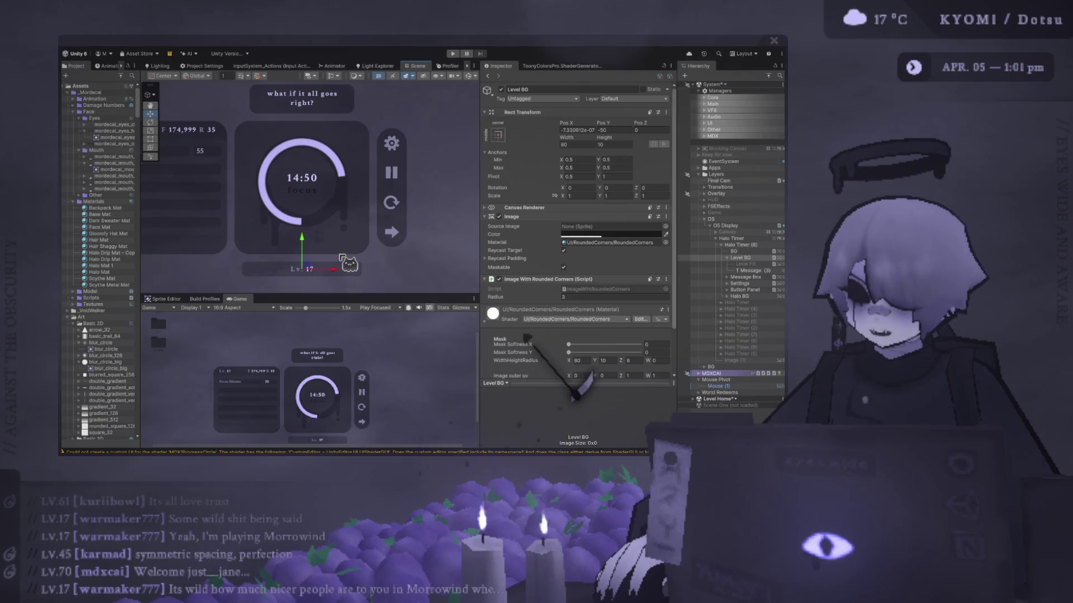
scroll(342, 258, "up", 1)
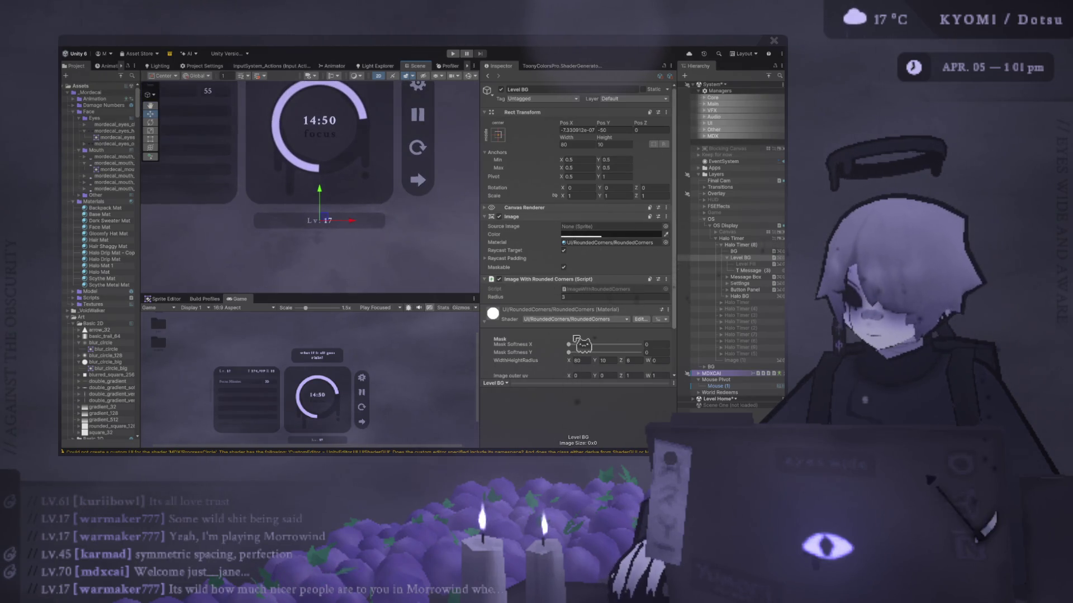
scroll(569, 276, "down", 2)
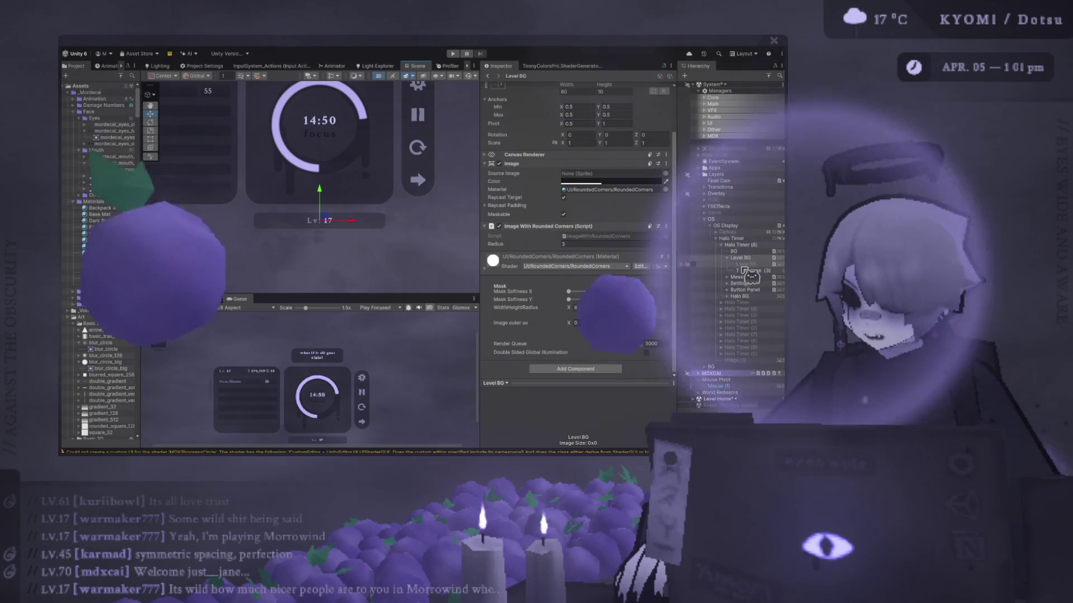
left_click(752, 271)
scroll(581, 282, "down", 10)
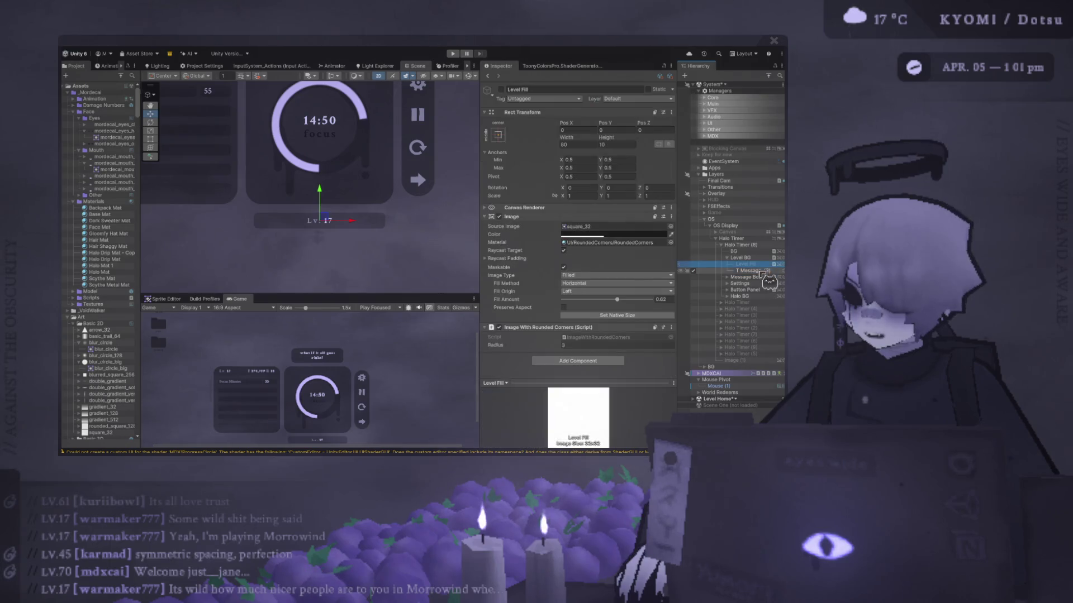
scroll(624, 280, "up", 5)
scroll(623, 280, "down", 5)
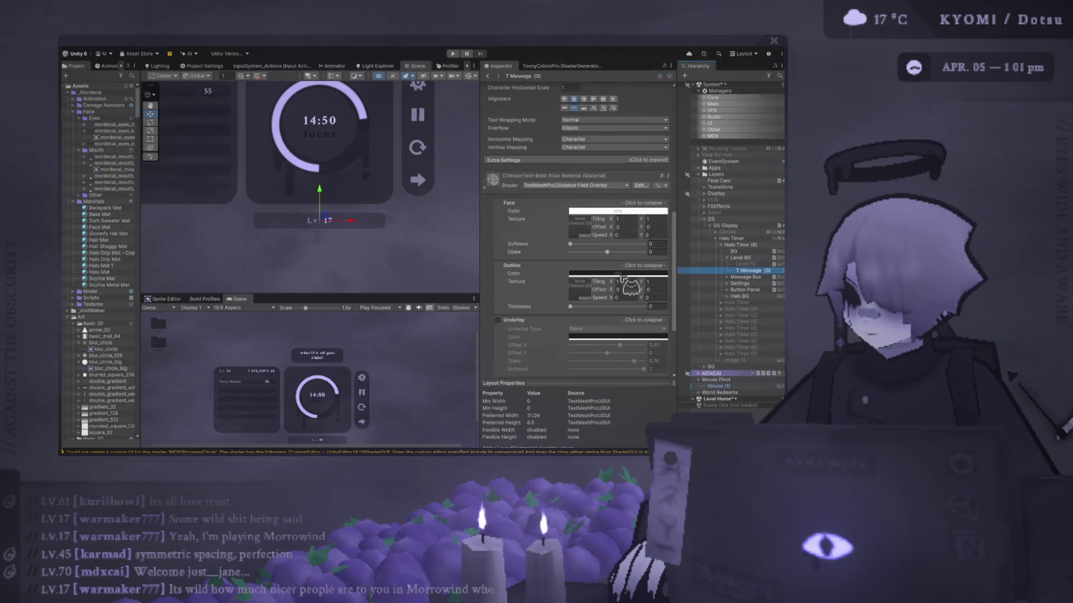
left_click(743, 258)
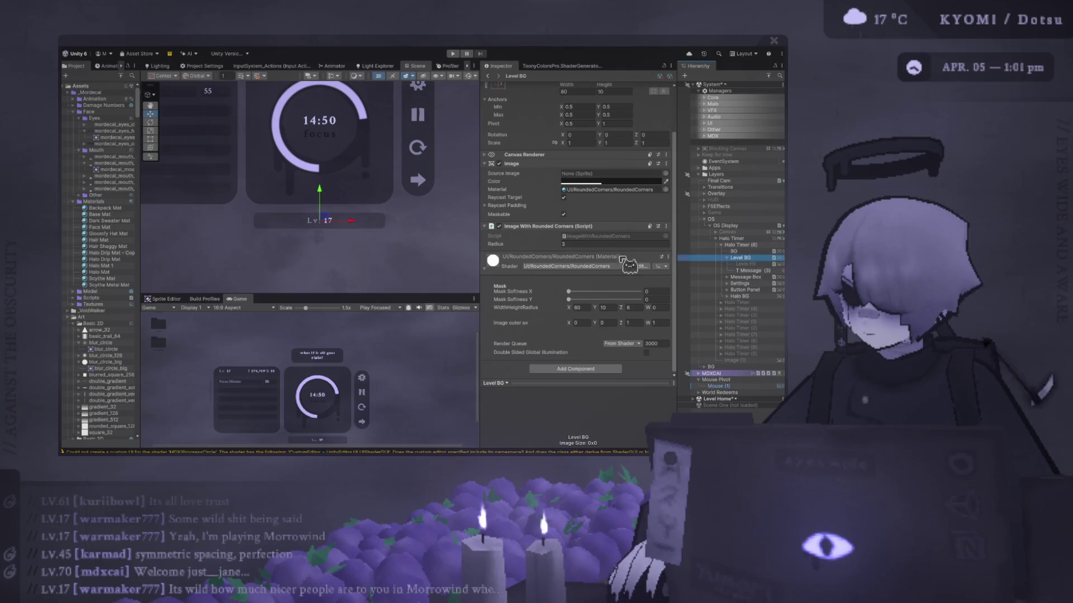
scroll(550, 239, "up", 1)
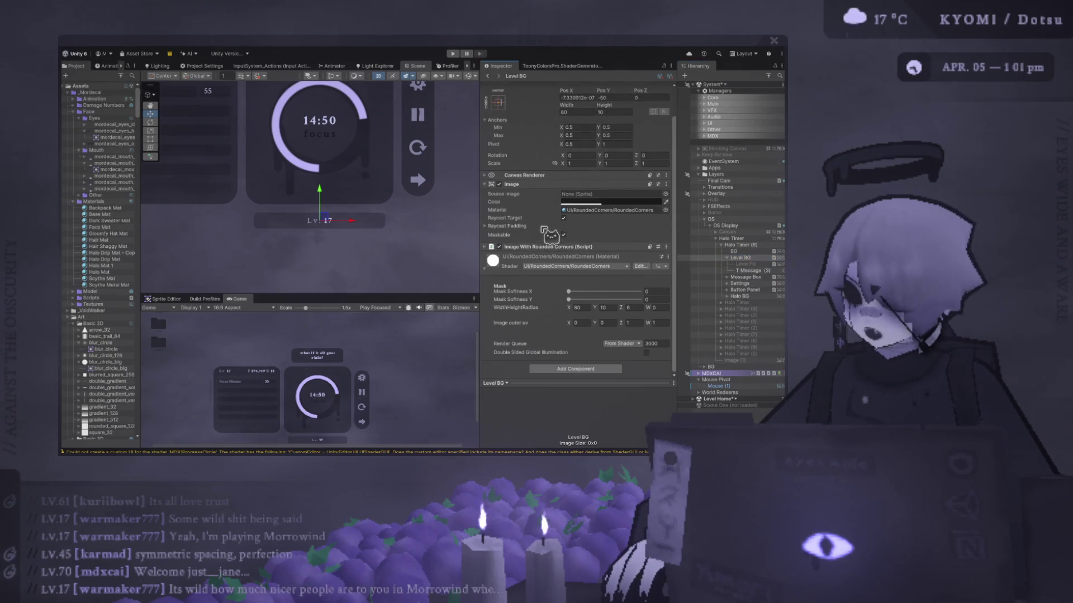
left_click(492, 263)
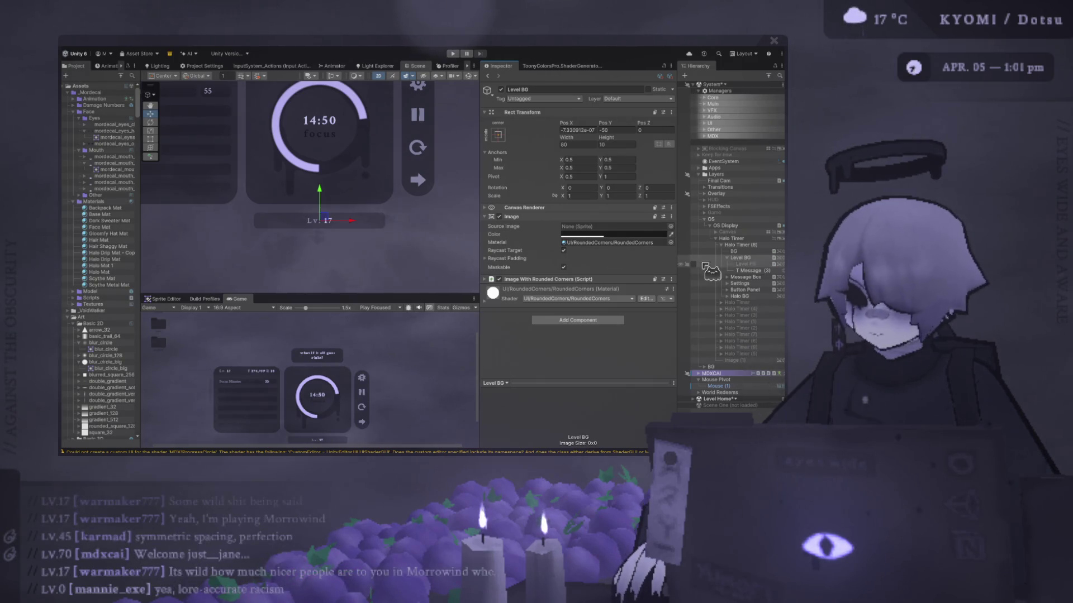
Select the BG panel and zoom the scene onto the Lv. 17 Focus Minutes stats panel
left_click(734, 252)
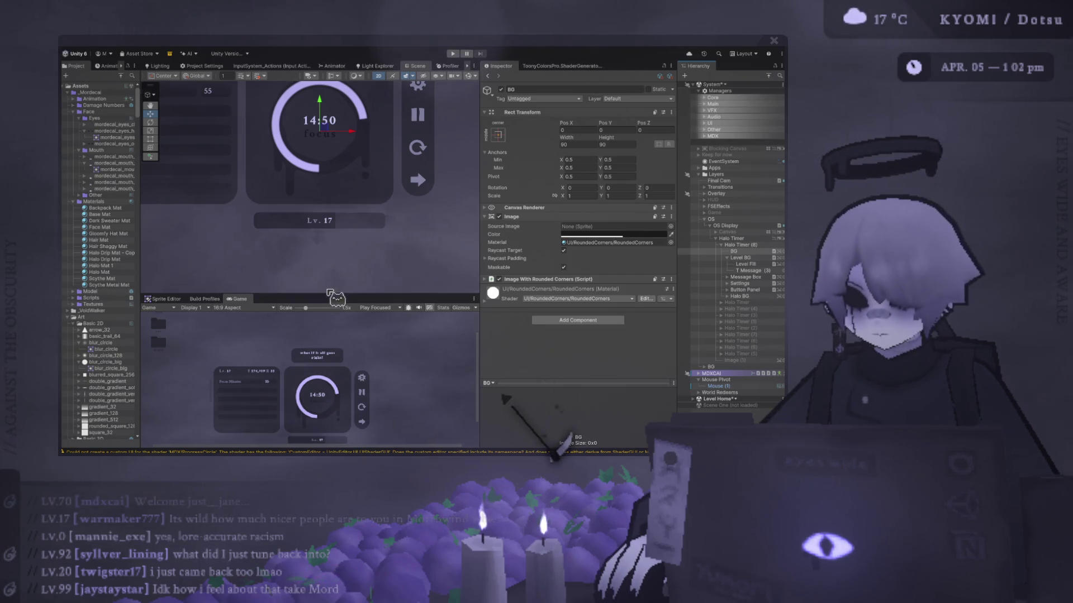
left_click_drag(326, 295, 350, 124)
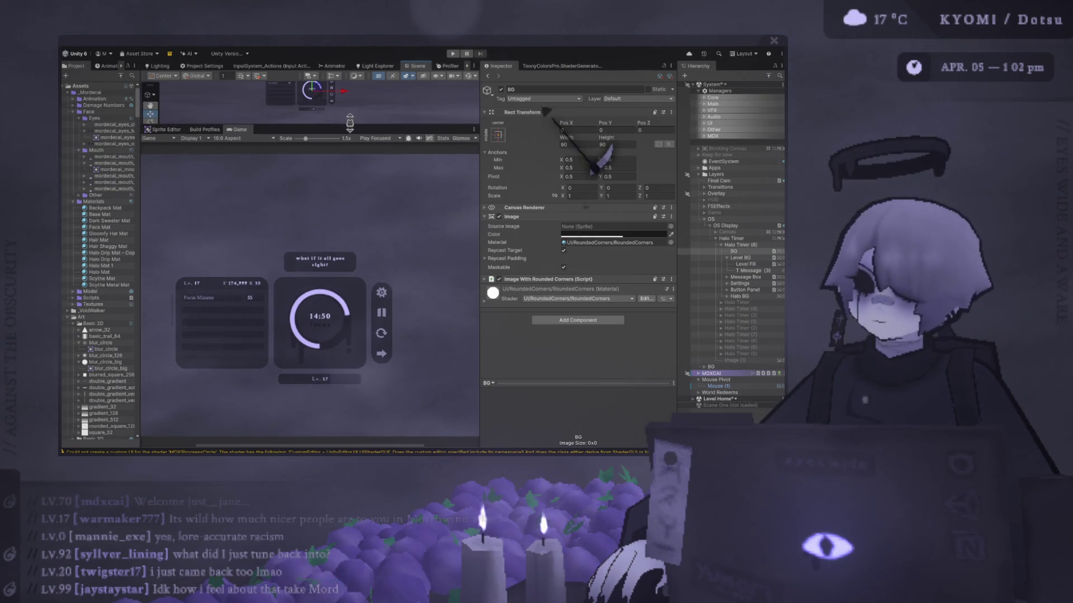
mouse_move(349, 123)
left_mouse_down()
mouse_move(354, 270)
mouse_move(323, 263)
mouse_move(320, 288)
left_mouse_up()
scroll(313, 279, "up", 1)
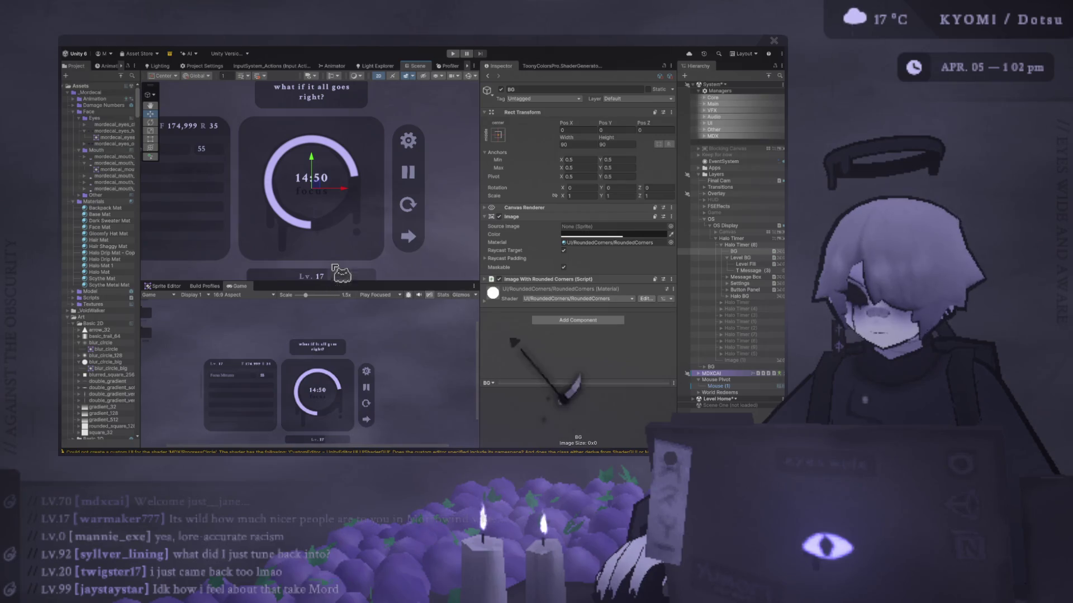
mouse_move(329, 240)
left_mouse_down()
mouse_move(469, 201)
mouse_move(391, 216)
mouse_move(287, 175)
mouse_move(286, 162)
left_mouse_up()
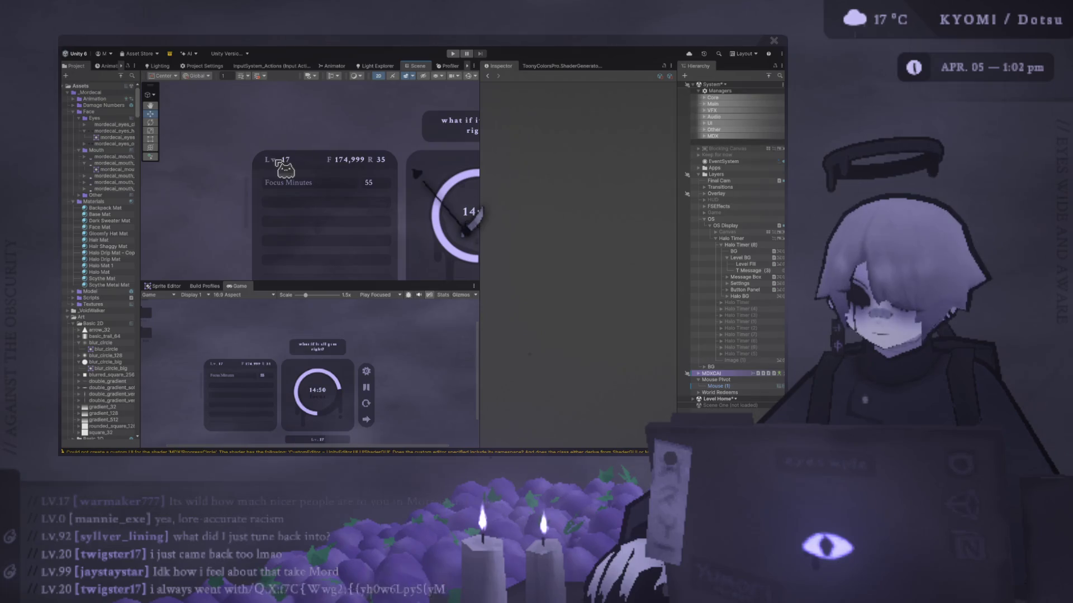
Deactivate the T Message (1) level text so it no longer shows in the timer UI
scroll(274, 140, "up", 3)
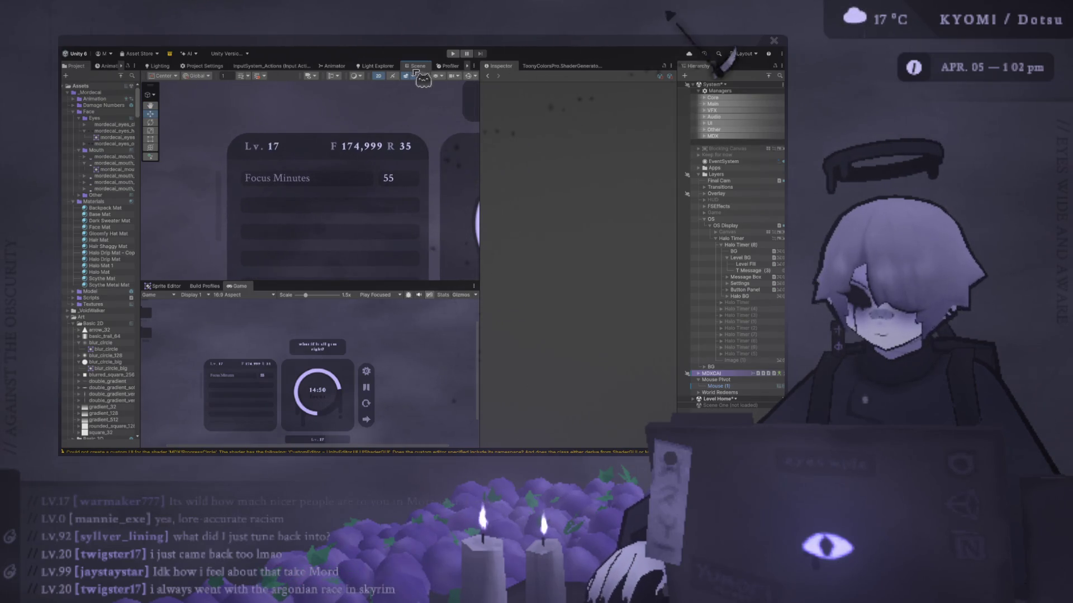
left_click(469, 76)
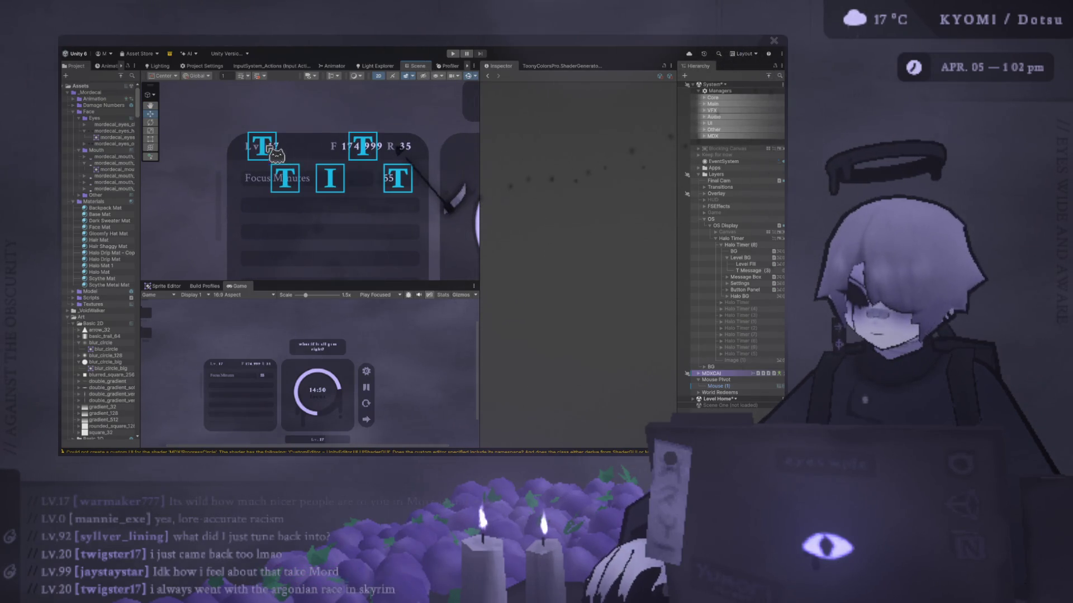
left_click(262, 145)
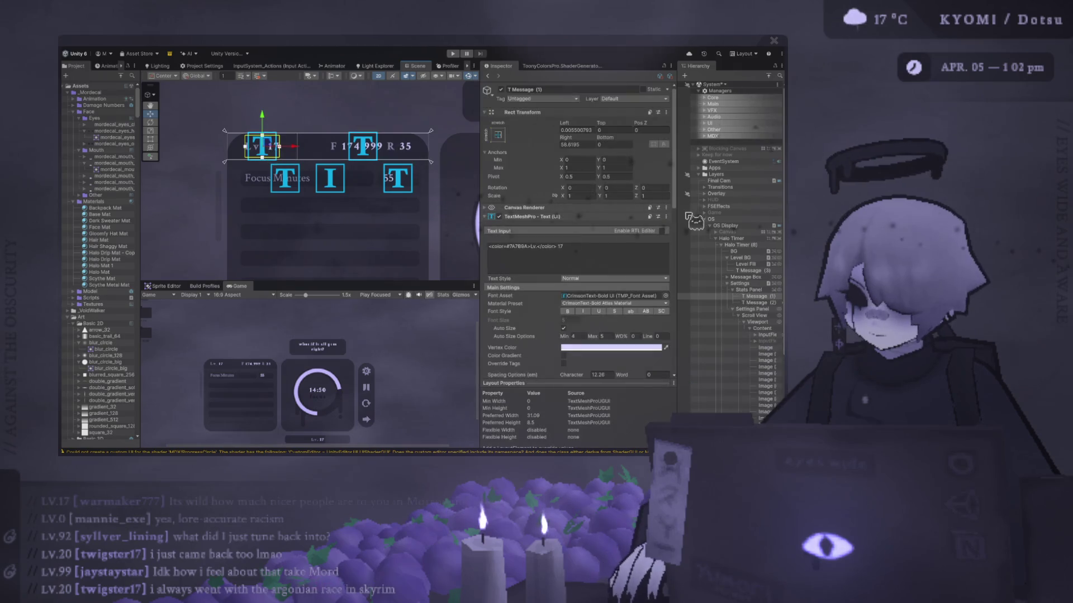
left_click(693, 297)
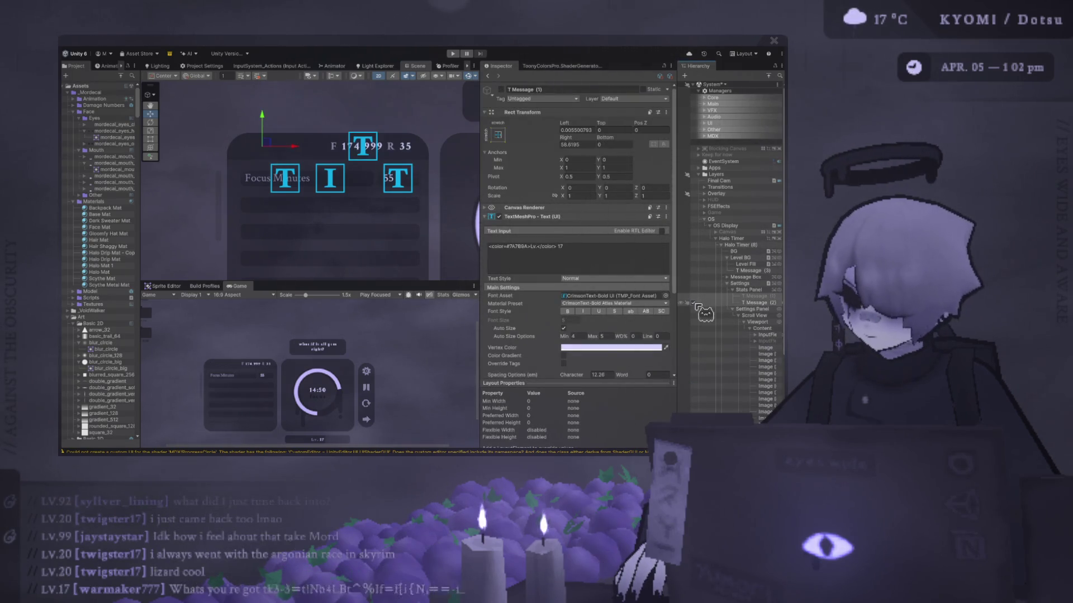
mouse_move(386, 176)
left_mouse_down()
mouse_move(347, 174)
mouse_move(355, 184)
left_mouse_up()
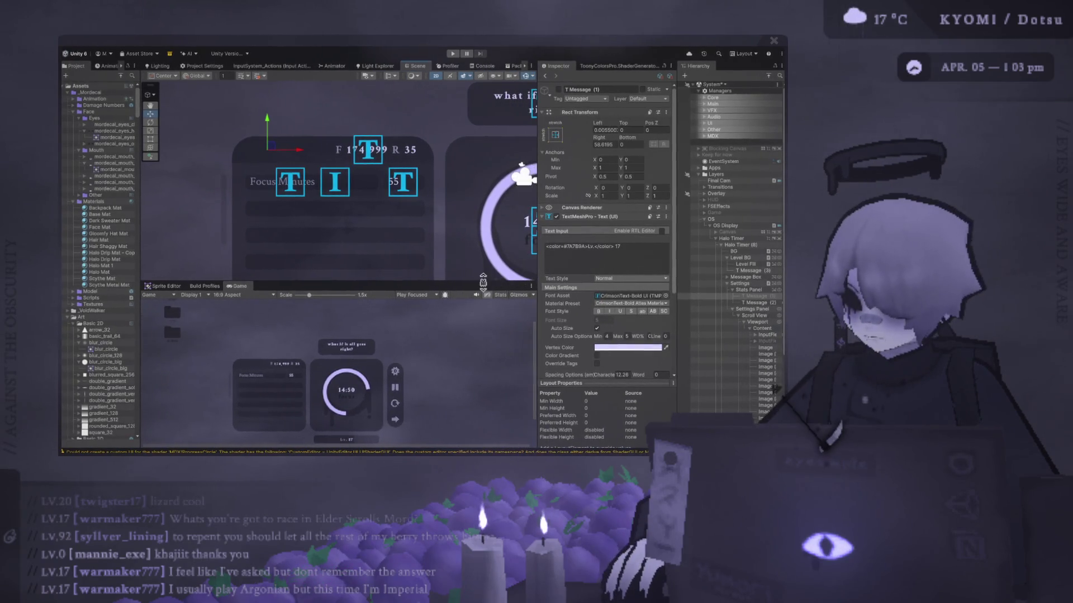
Enlarge the Scene view and Game preview, then start the focus timer running
scroll(302, 283, "down", 3)
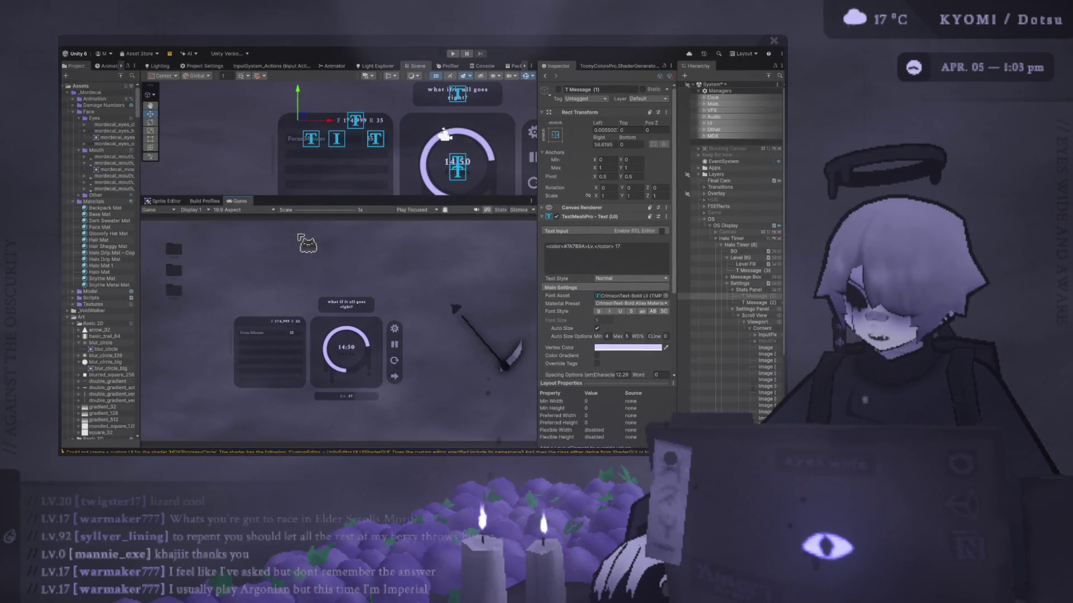
scroll(306, 248, "up", 1)
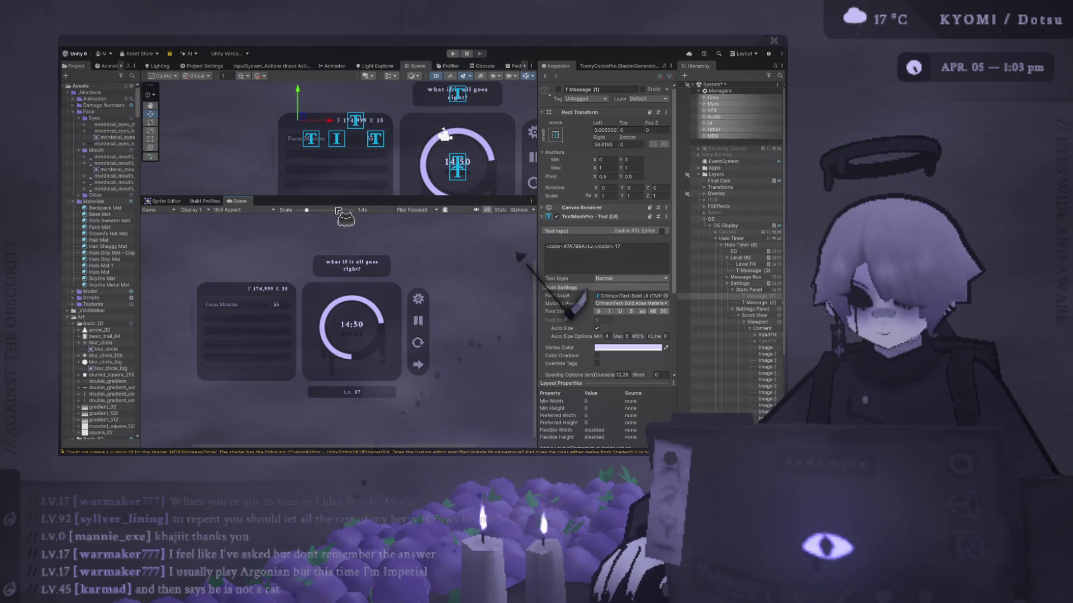
scroll(310, 214, "down", 3)
mouse_move(311, 199)
left_mouse_down()
mouse_move(287, 240)
mouse_move(287, 322)
left_mouse_up()
scroll(241, 193, "down", 5)
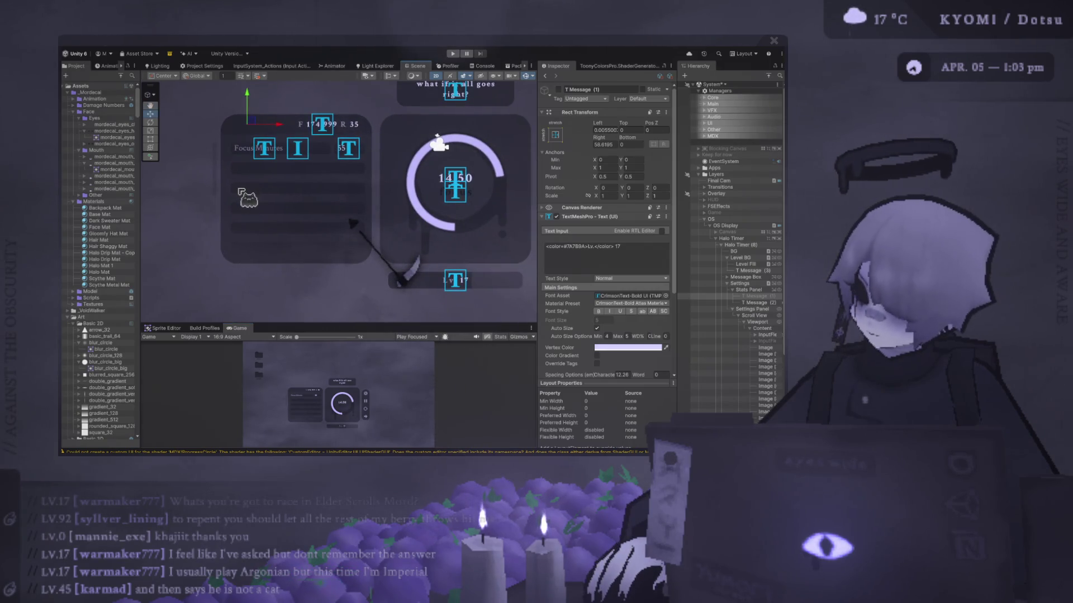
left_click_drag(355, 232, 257, 243)
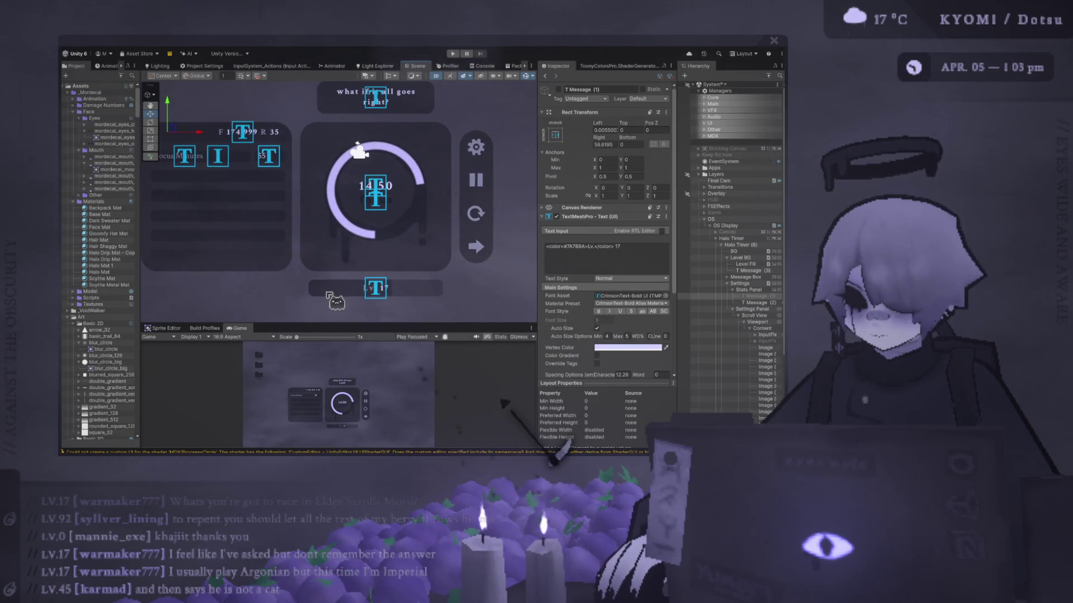
scroll(416, 258, "down", 1)
left_click_drag(425, 323, 425, 129)
scroll(385, 303, "up", 1)
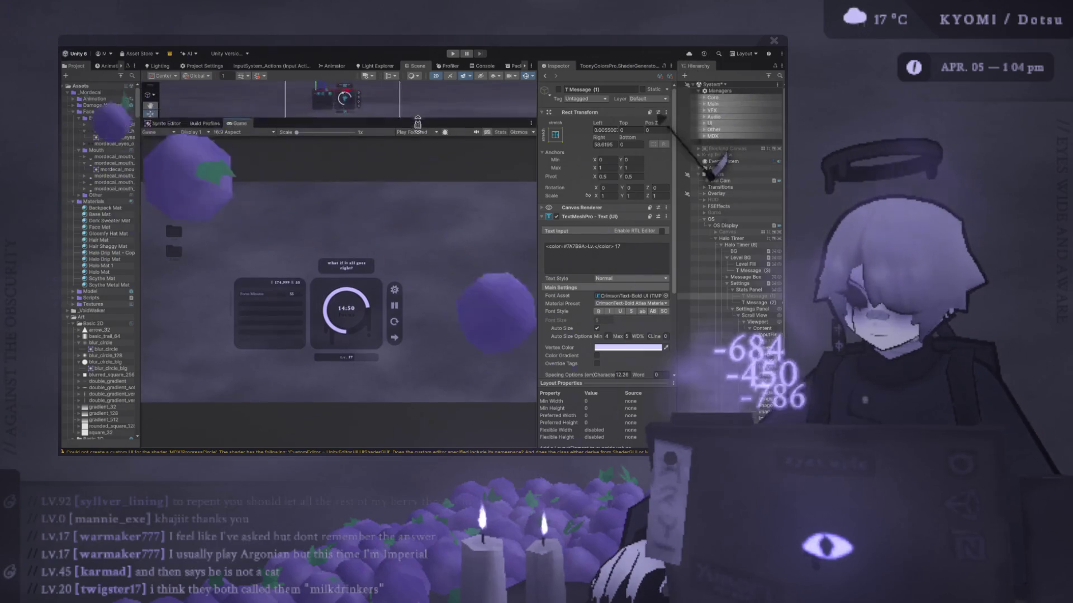
left_click(394, 310)
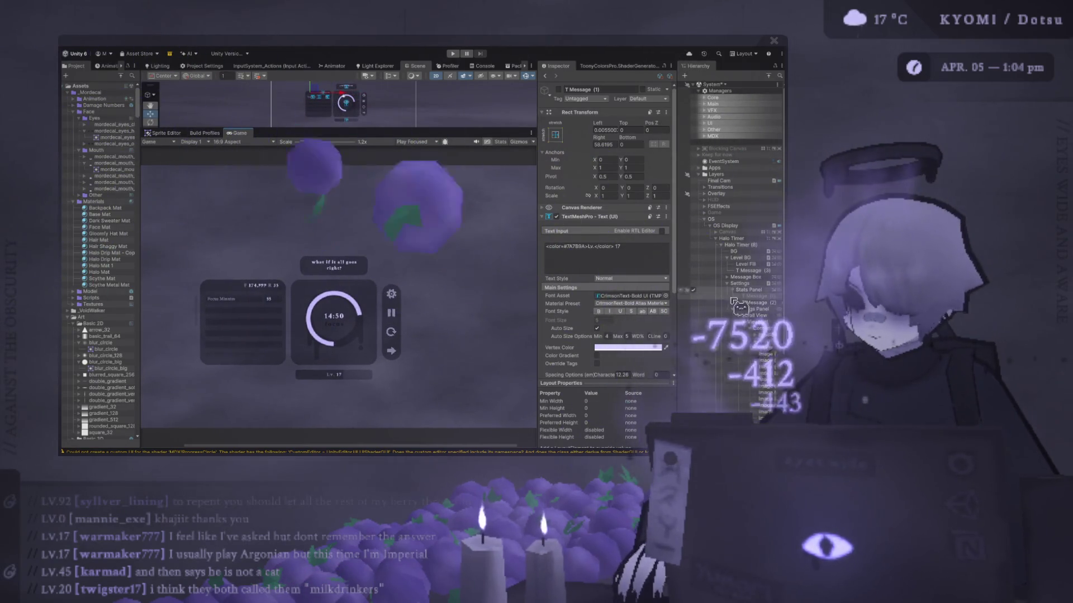
Set rounded-corner Radius 8 on both Level BG and Level Fill, then view console warnings
left_click(745, 263)
left_click(740, 258, "ctrl")
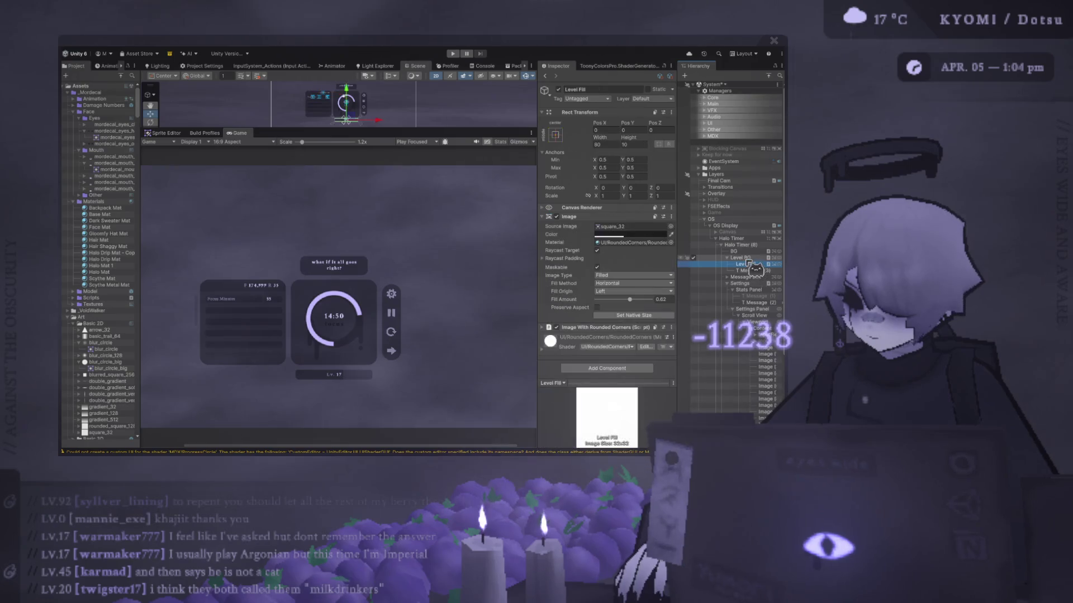
left_click(626, 304)
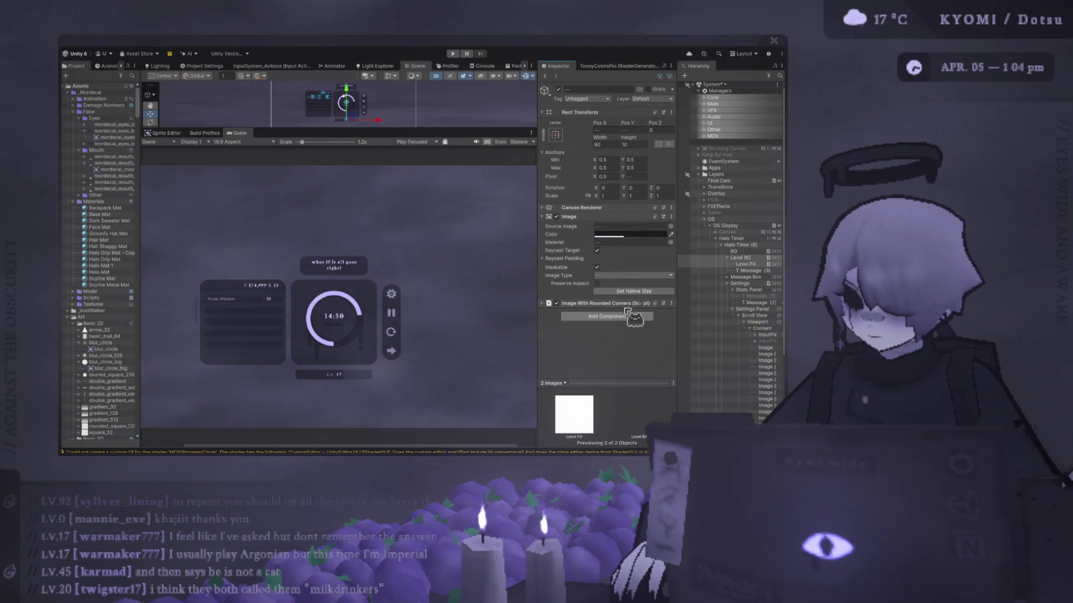
left_click(621, 313)
left_click(620, 321)
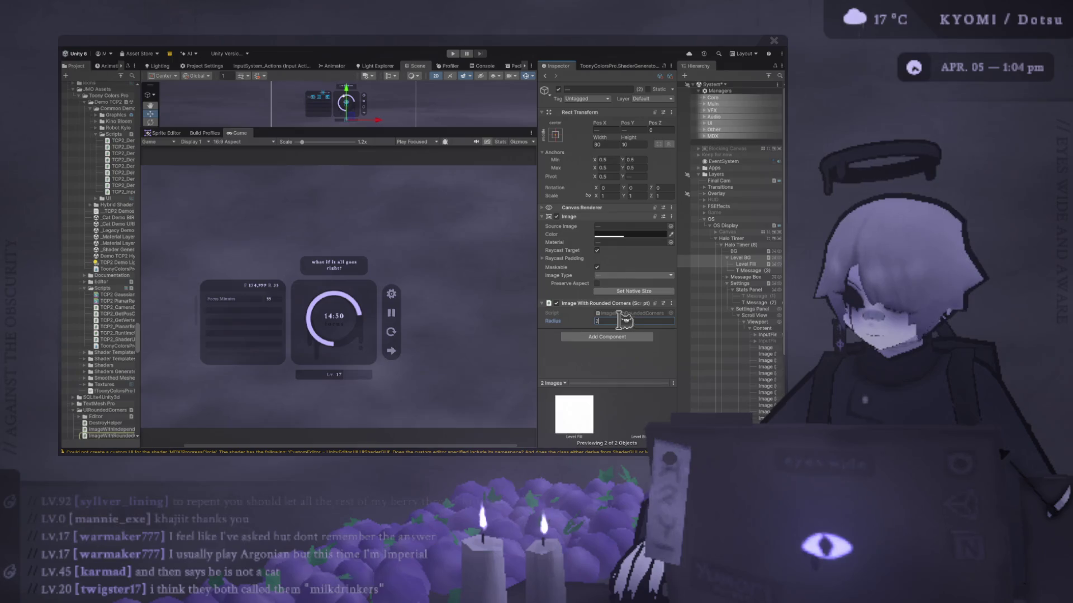
type("8")
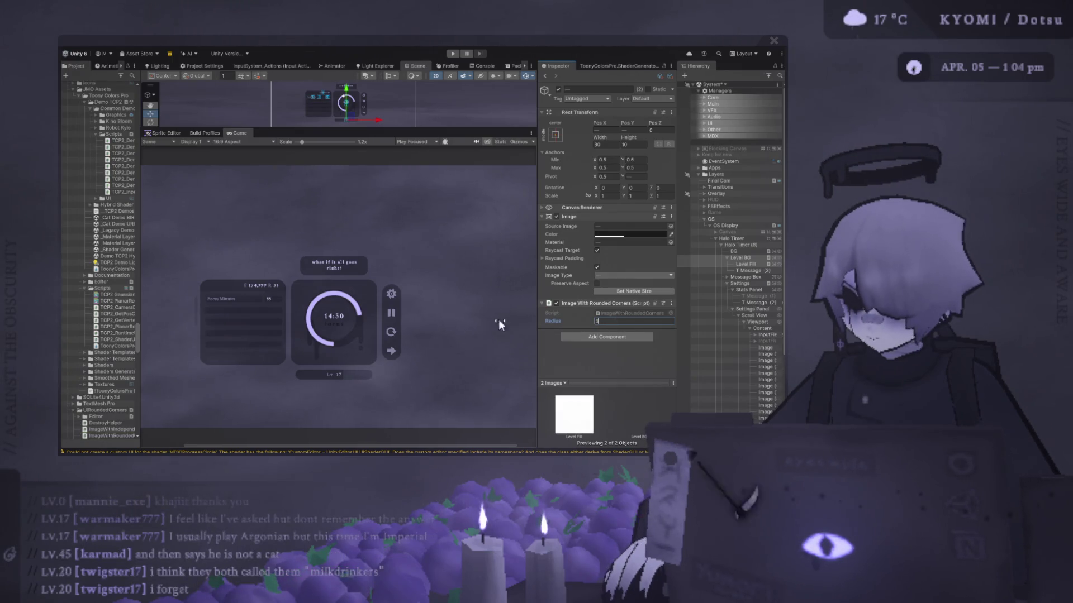
scroll(335, 374, "down", 2)
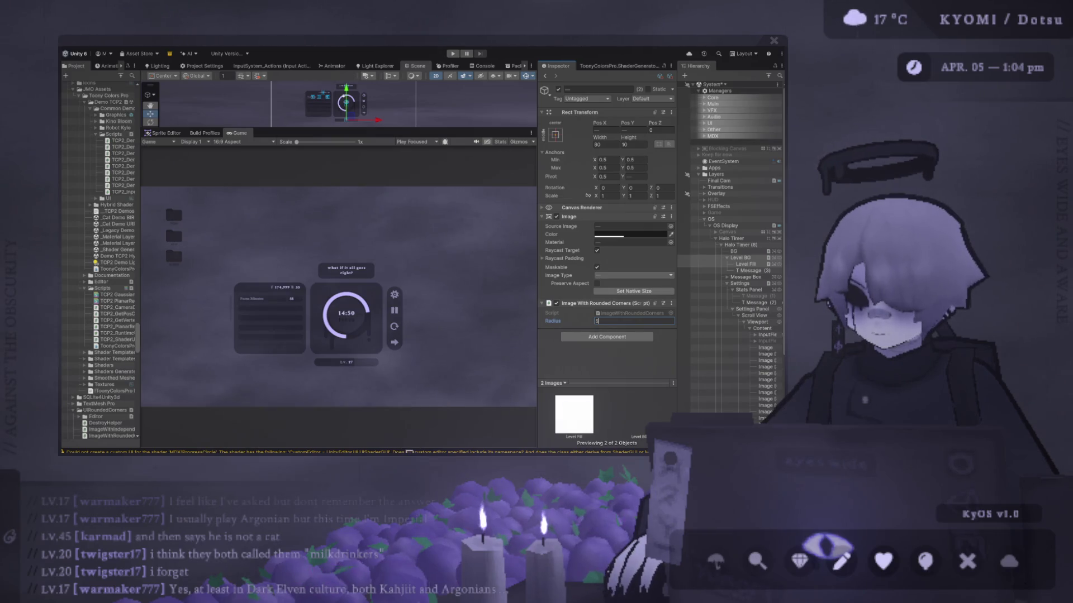
left_click(408, 452)
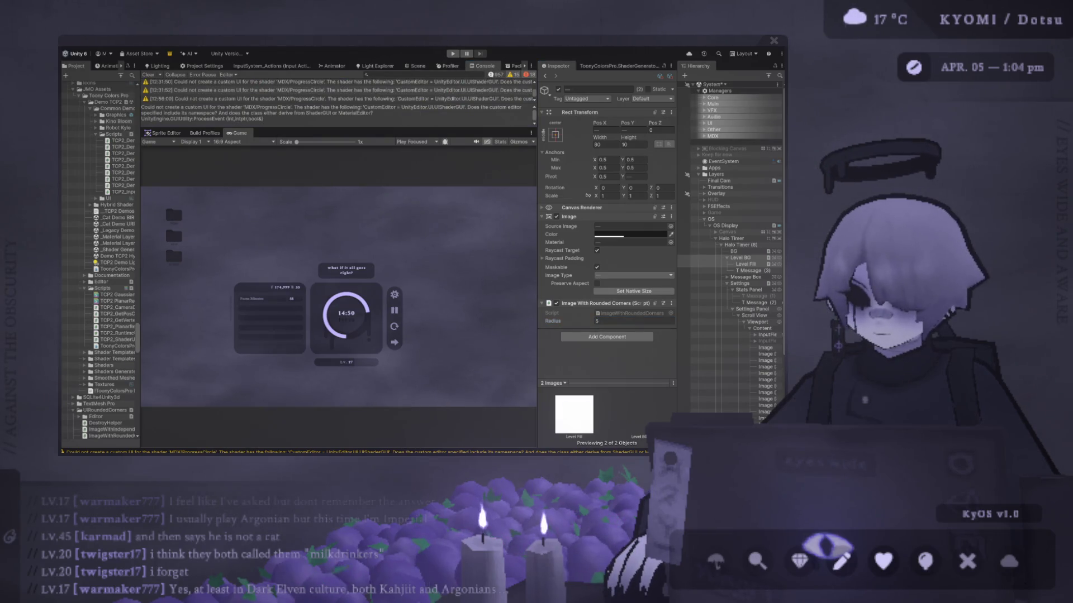
Shrink the console so the Game view grows, narrow the Inspector, and return to the Scene view
scroll(402, 302, "up", 2)
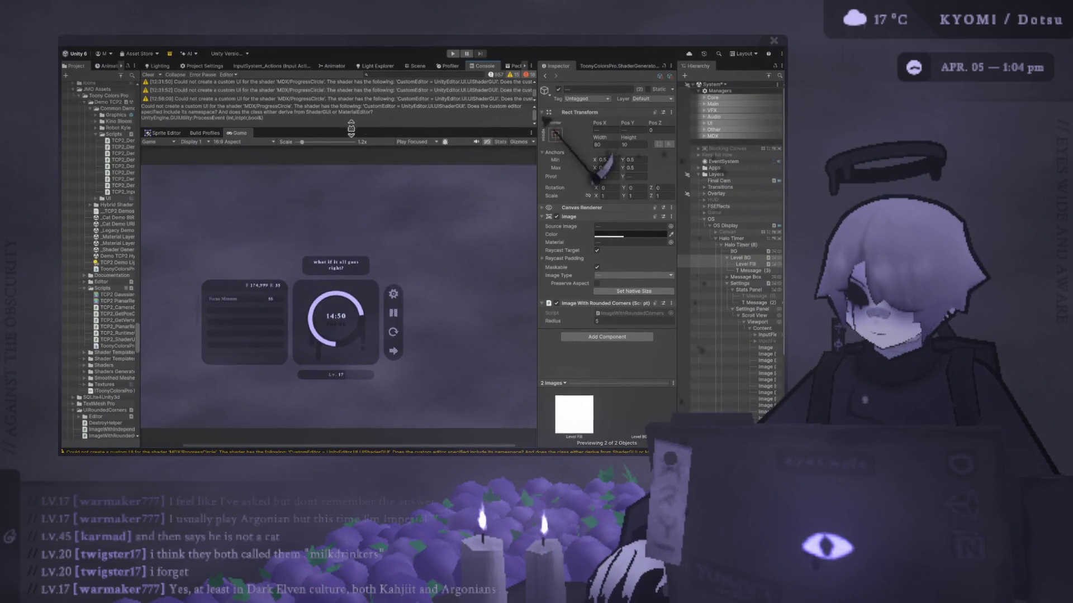
left_click_drag(350, 129, 349, 215)
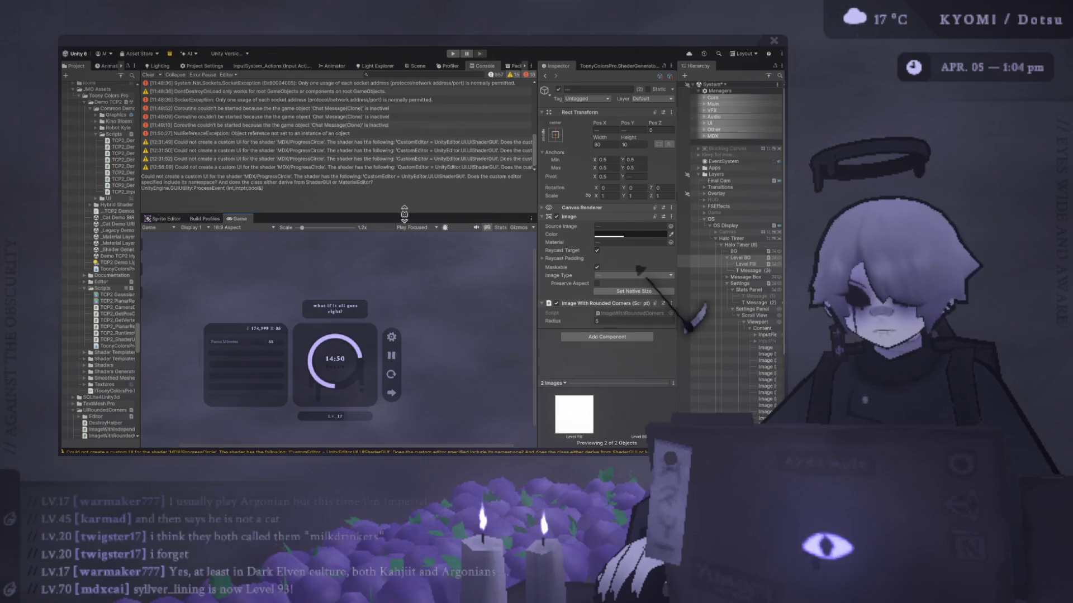
mouse_move(405, 220)
left_mouse_down()
mouse_move(391, 184)
mouse_move(411, 190)
mouse_move(426, 130)
mouse_move(428, 161)
left_mouse_up()
mouse_move(537, 177)
left_mouse_down()
mouse_move(596, 176)
mouse_move(567, 176)
mouse_move(566, 162)
mouse_move(569, 178)
left_mouse_up()
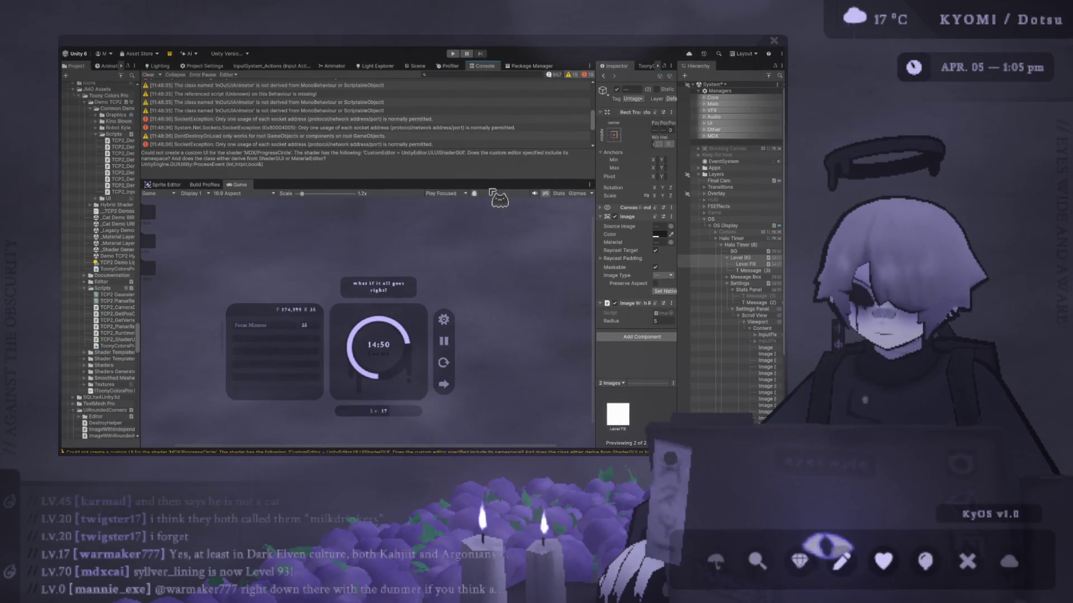
mouse_move(484, 178)
left_mouse_down()
mouse_move(479, 239)
mouse_move(472, 105)
left_mouse_up()
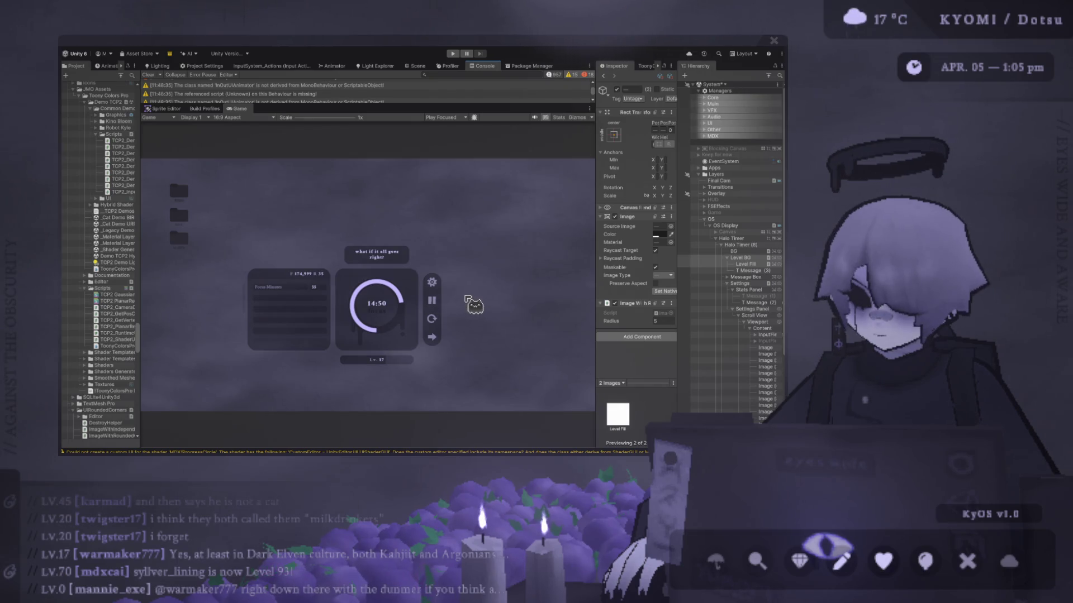
scroll(468, 300, "up", 2)
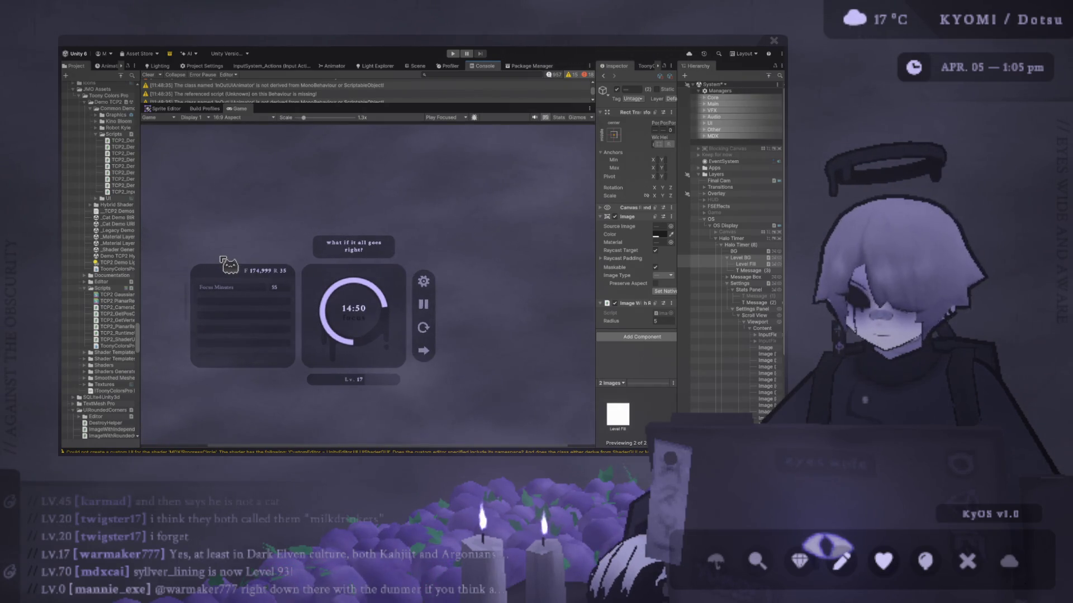
scroll(222, 259, "down", 2)
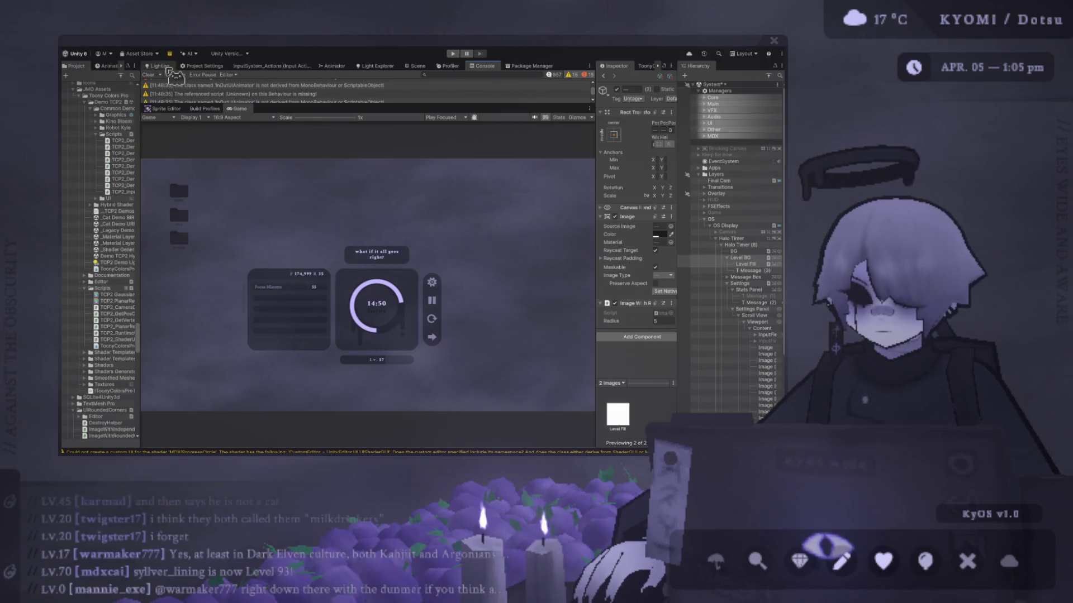
left_click(160, 66)
left_click(416, 66)
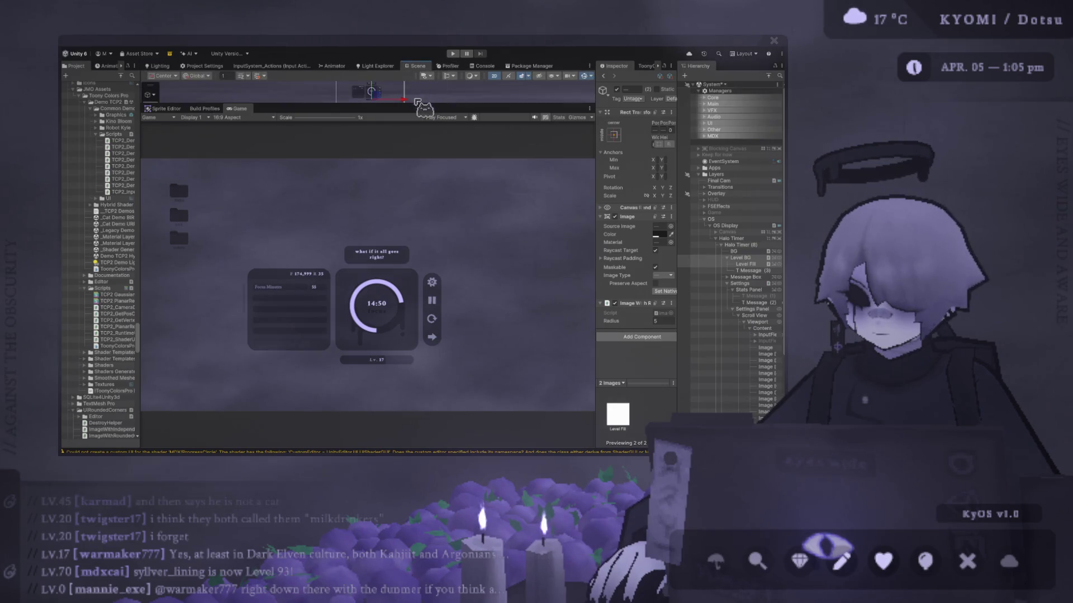
Set the T Message (2) header's offsets to 0 and centre its text horizontally
left_click_drag(417, 104, 416, 335)
scroll(336, 211, "up", 5)
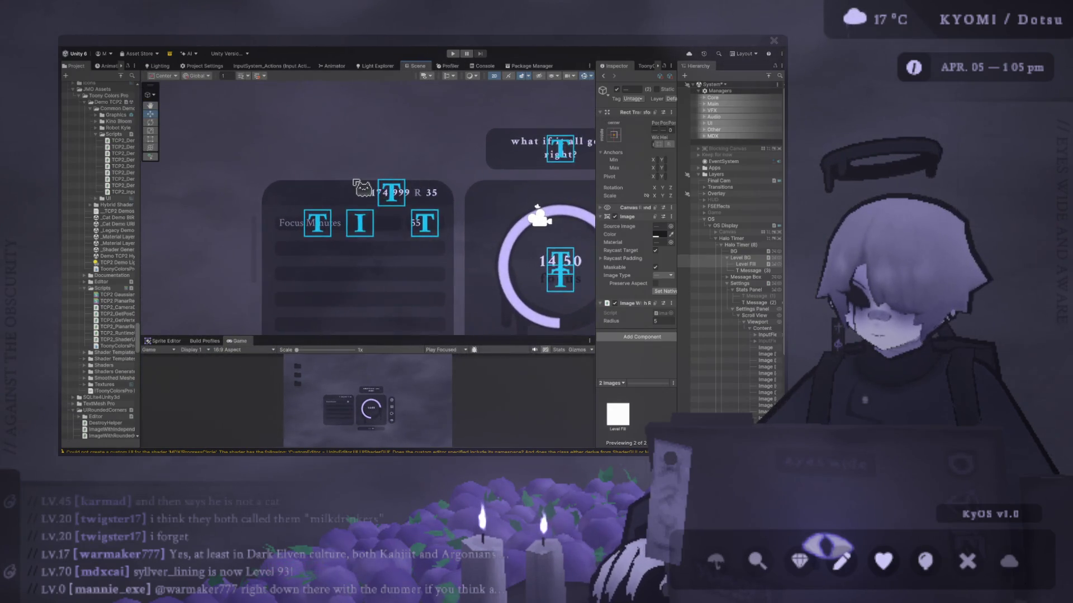
left_click(386, 193)
key("f")
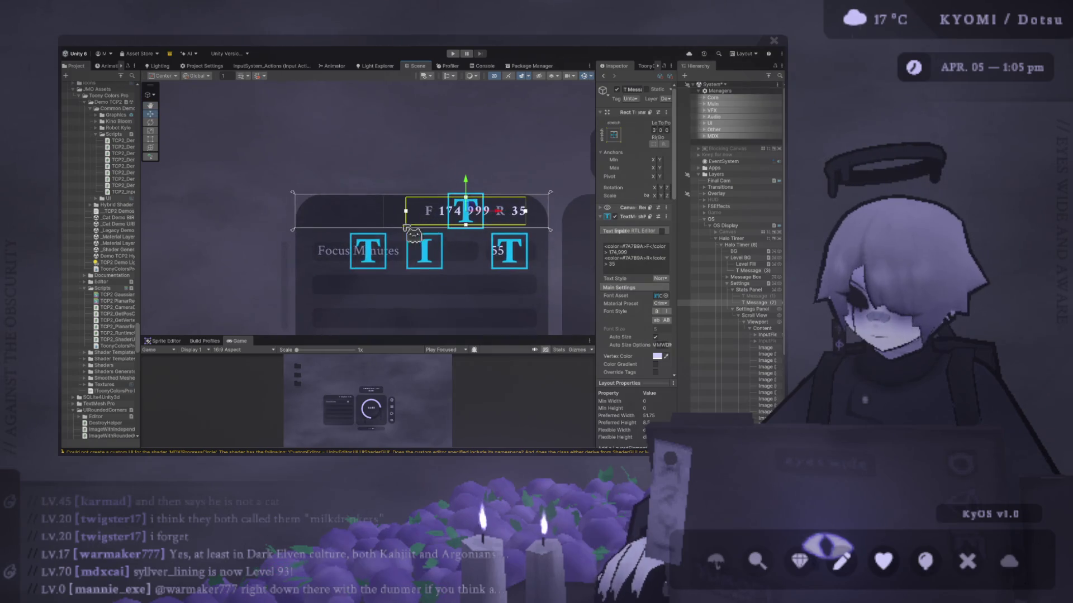
left_click_drag(751, 296, 765, 301)
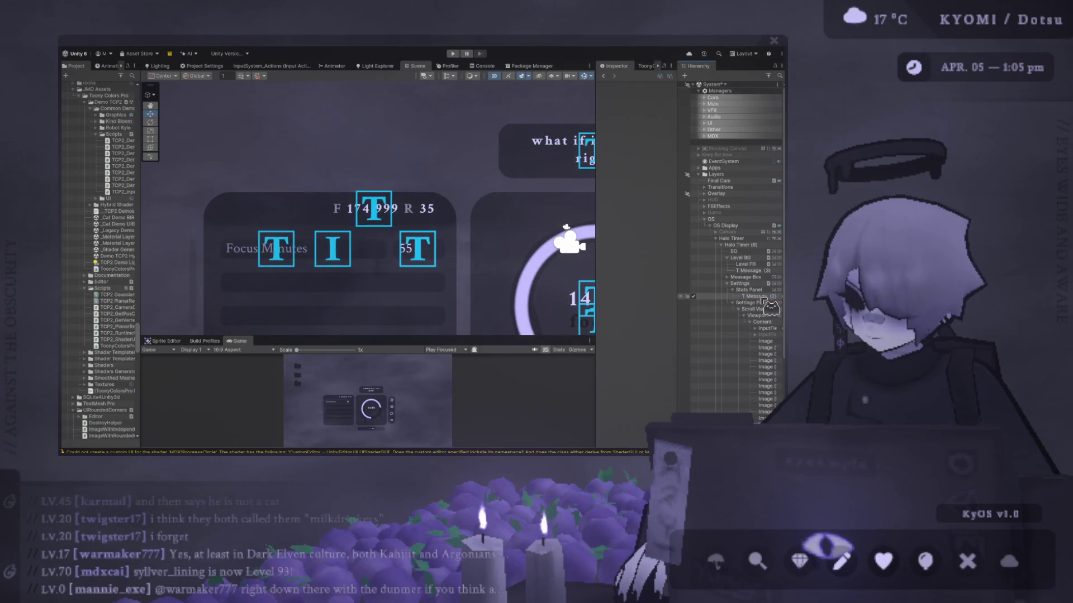
left_click(763, 297)
left_click_drag(597, 137, 430, 140)
double_click(561, 130)
type("0")
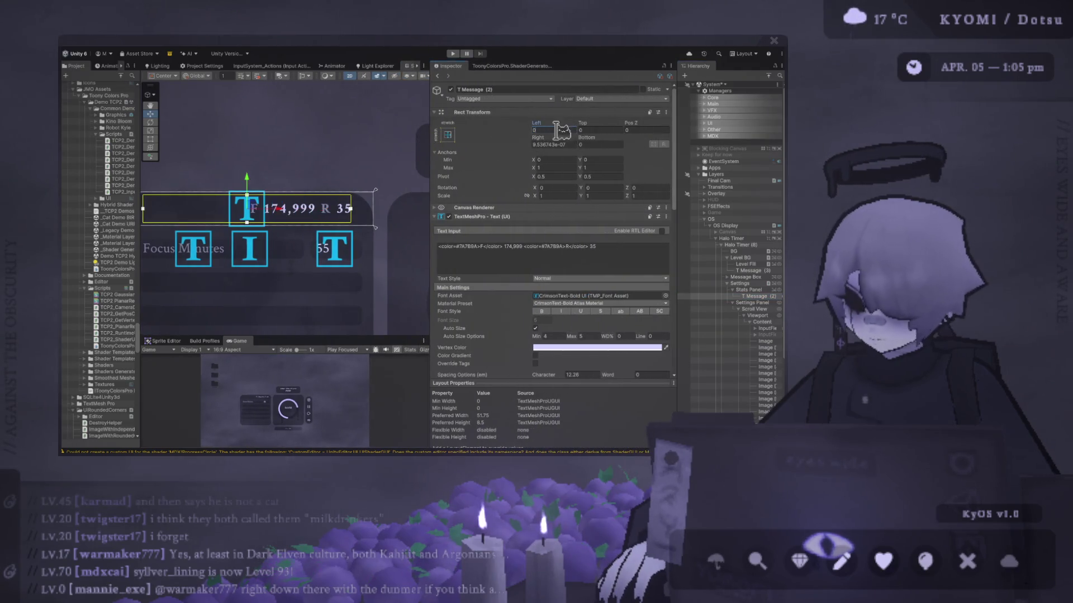
type("0")
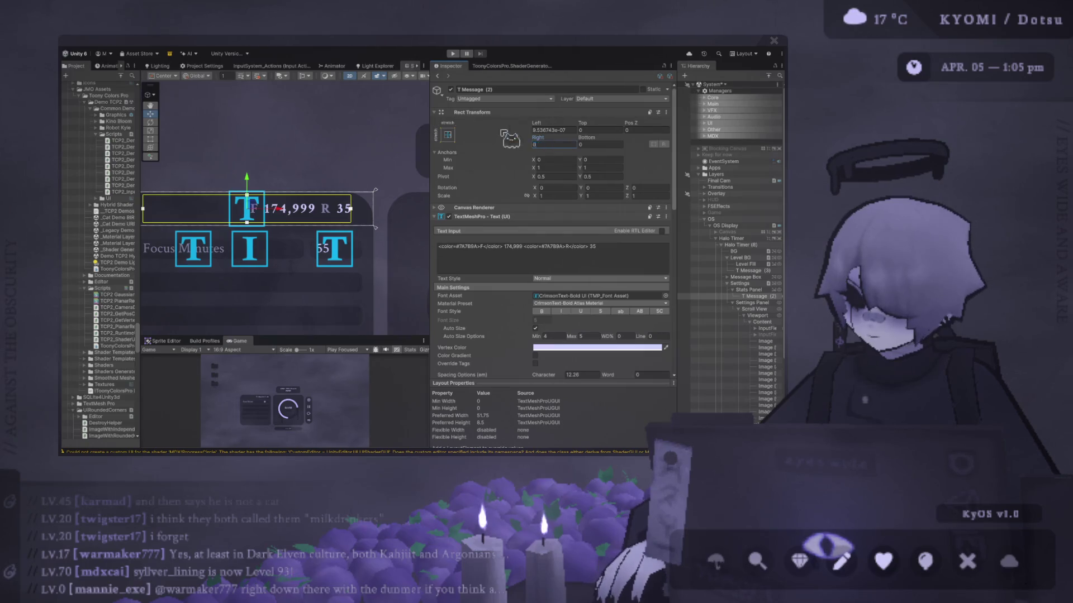
key("Return")
scroll(570, 335, "down", 2)
left_click(545, 359)
left_click_drag(399, 197, 352, 204)
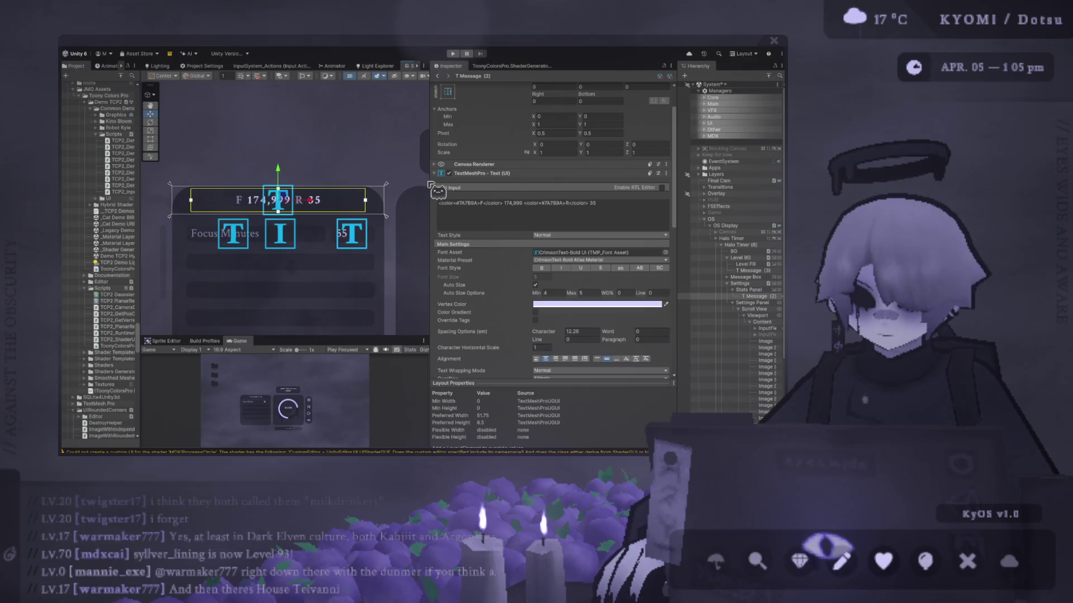
mouse_move(439, 184)
left_mouse_down()
mouse_move(593, 213)
mouse_move(451, 209)
left_mouse_up()
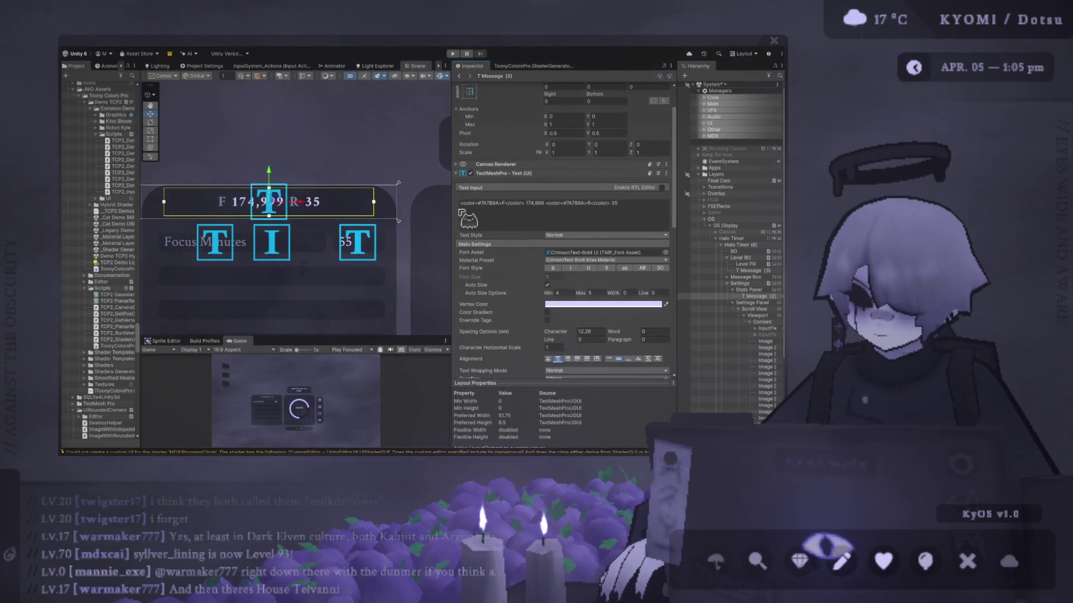
Replace the rest value 35 with 1,403 in the header text
left_click(509, 205)
left_click(508, 202)
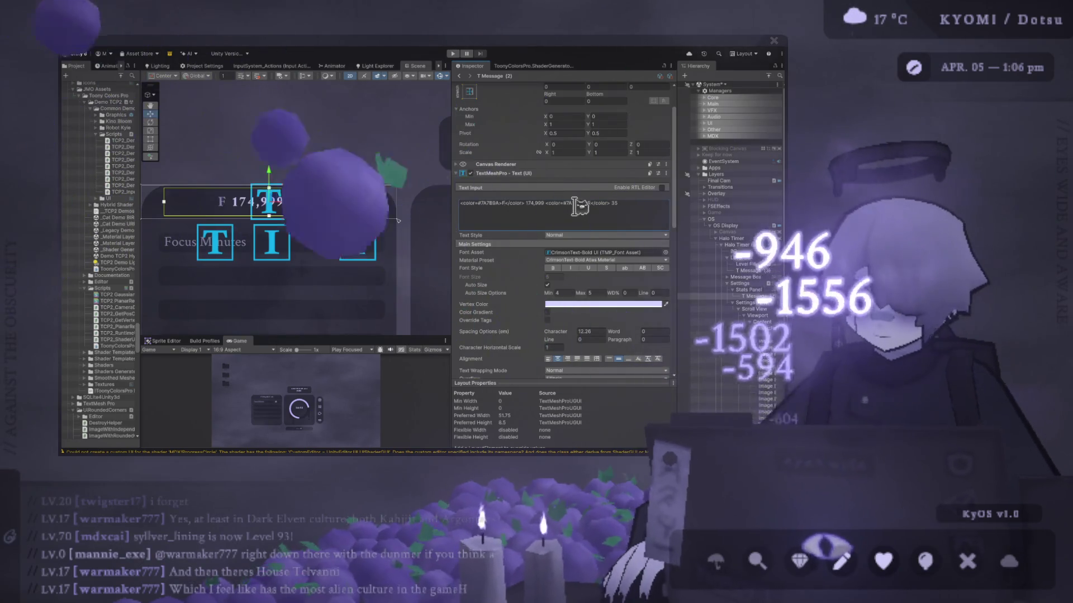
key("BackSpace")
key("BackSpace")
type("1")
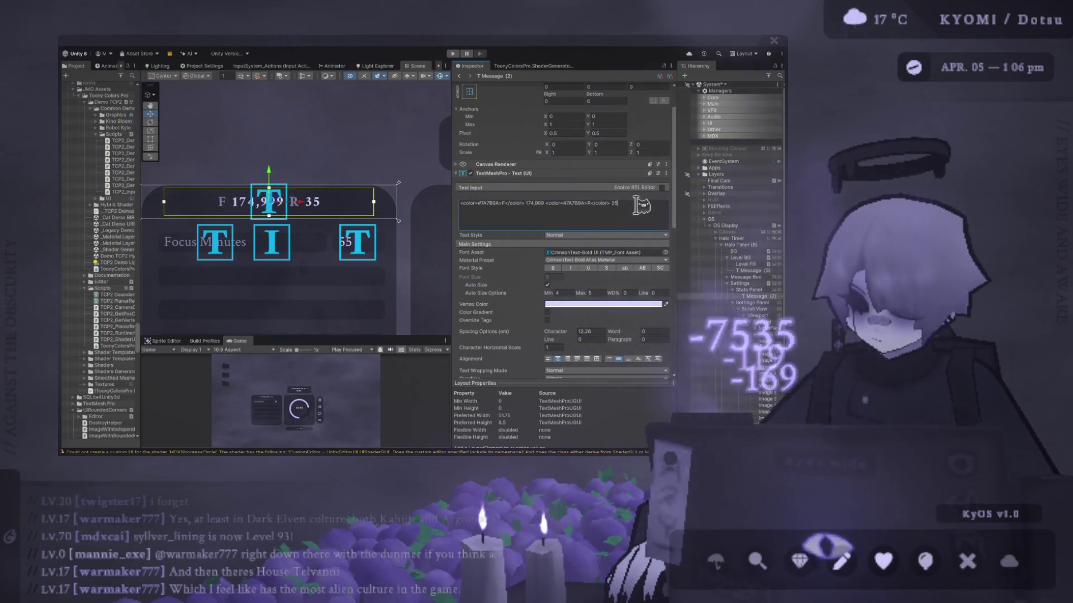
type(",403")
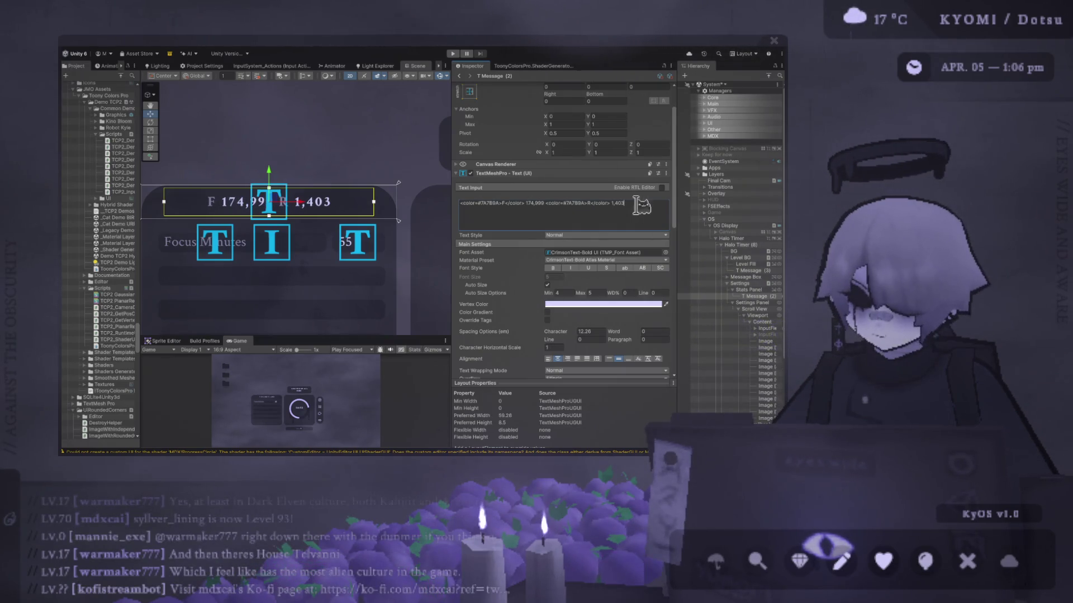
left_click(363, 159)
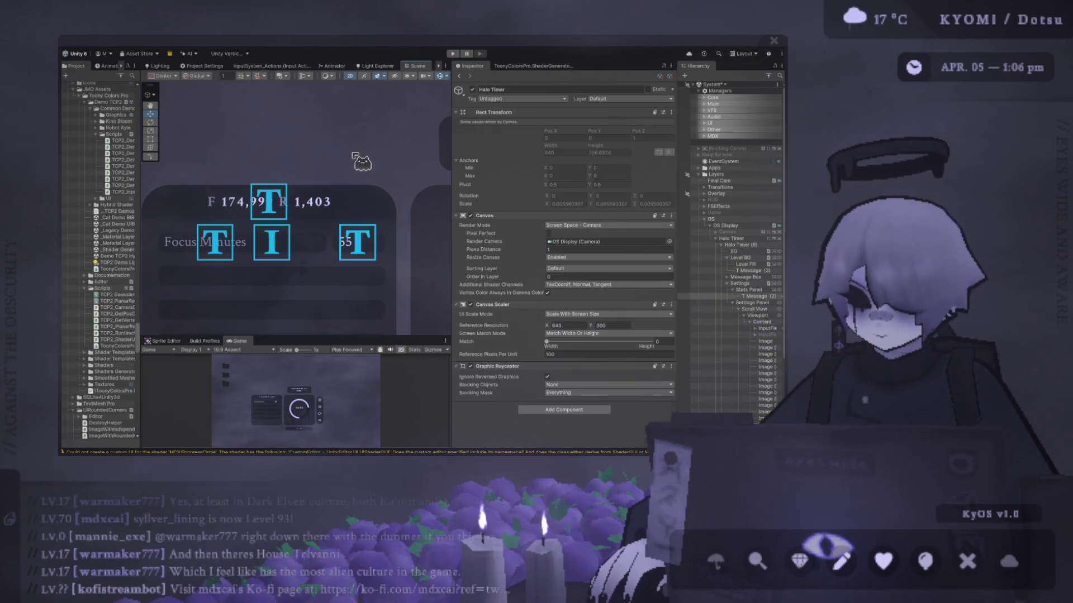
Hide the text markers and select the stats header text to review its content
left_click(440, 75)
scroll(386, 162, "down", 3)
scroll(363, 217, "up", 2)
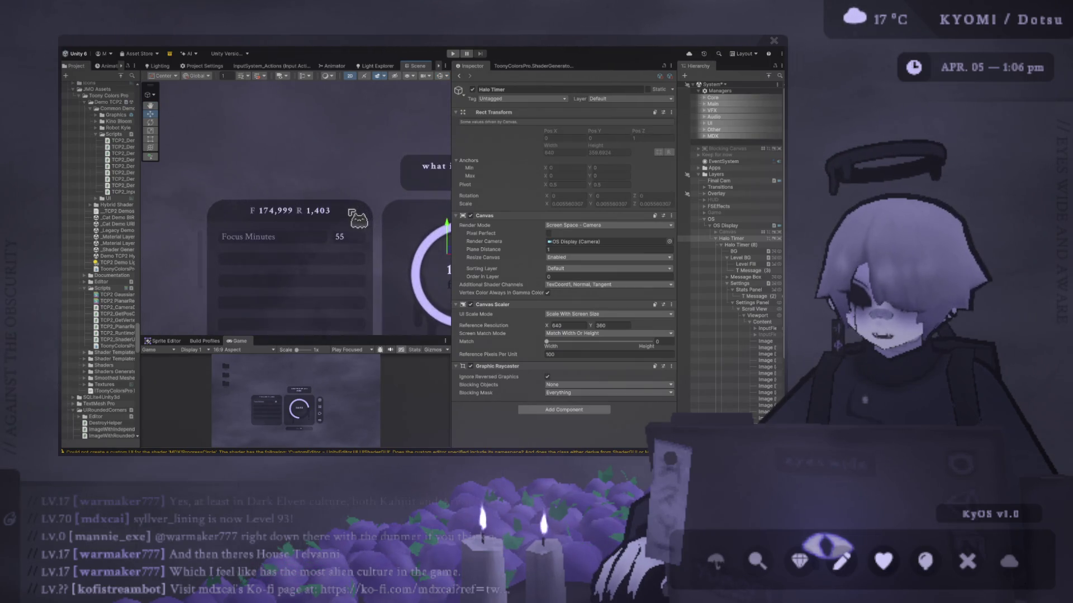
left_click(315, 213)
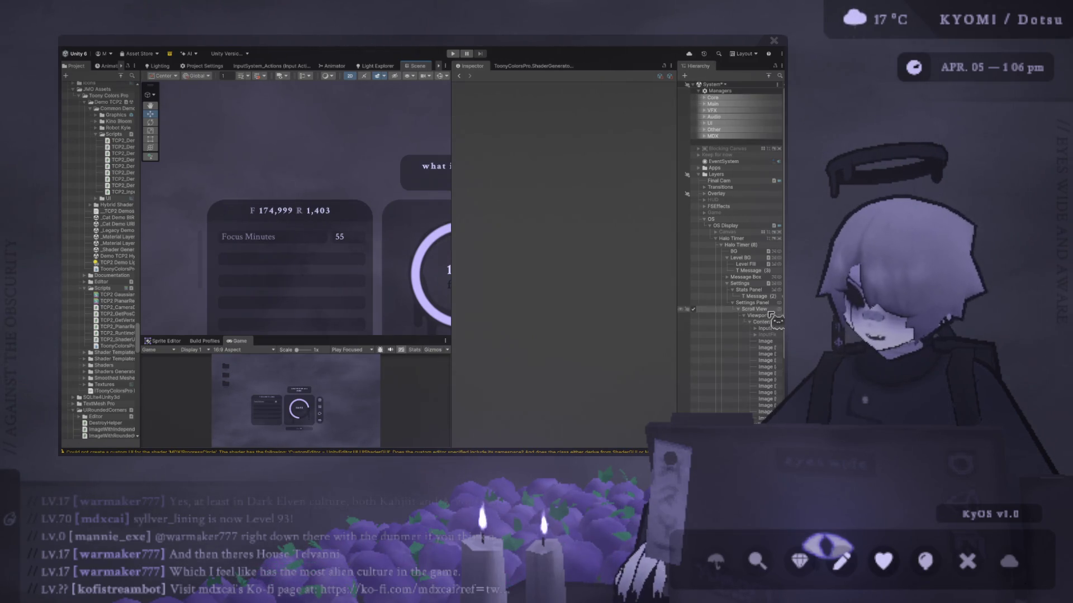
left_click(761, 296)
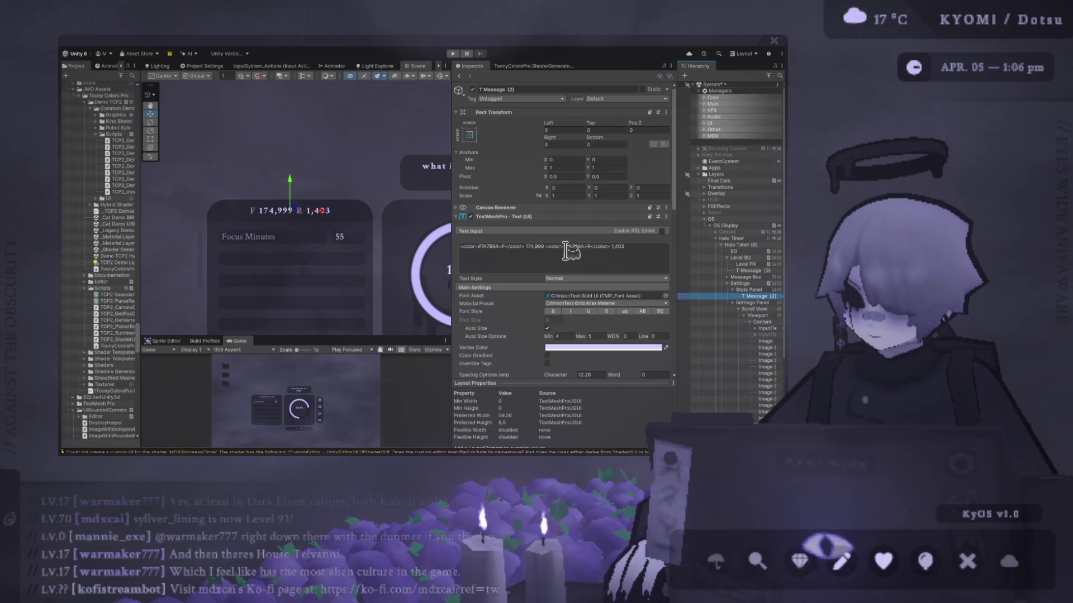
left_click(547, 247)
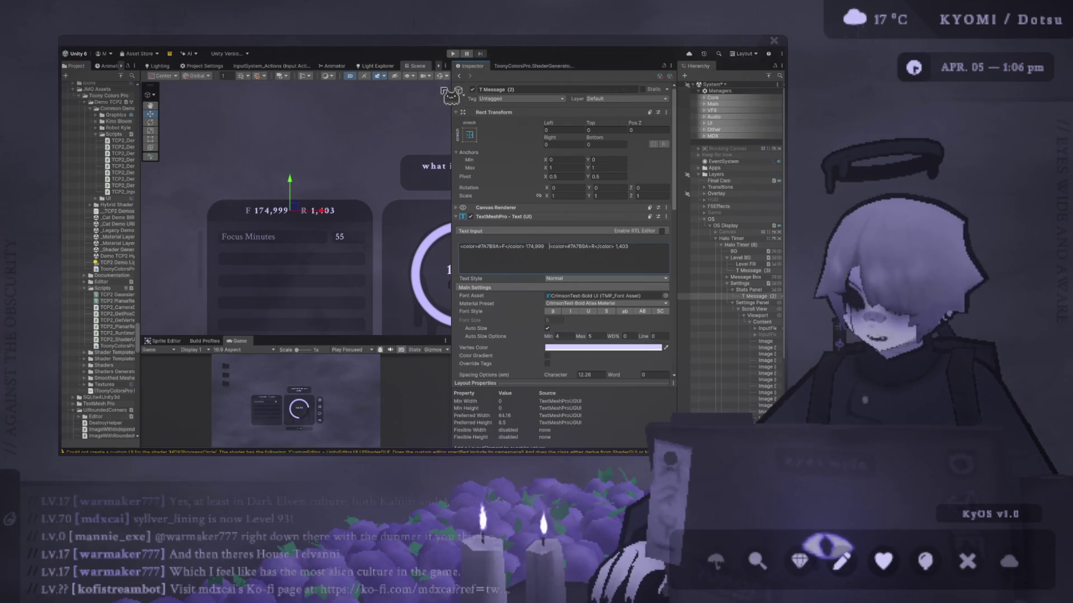
left_click(371, 194)
Zoom and pan the Scene view to centre the stats panel, then select the Lv label
scroll(371, 195, "up", 1)
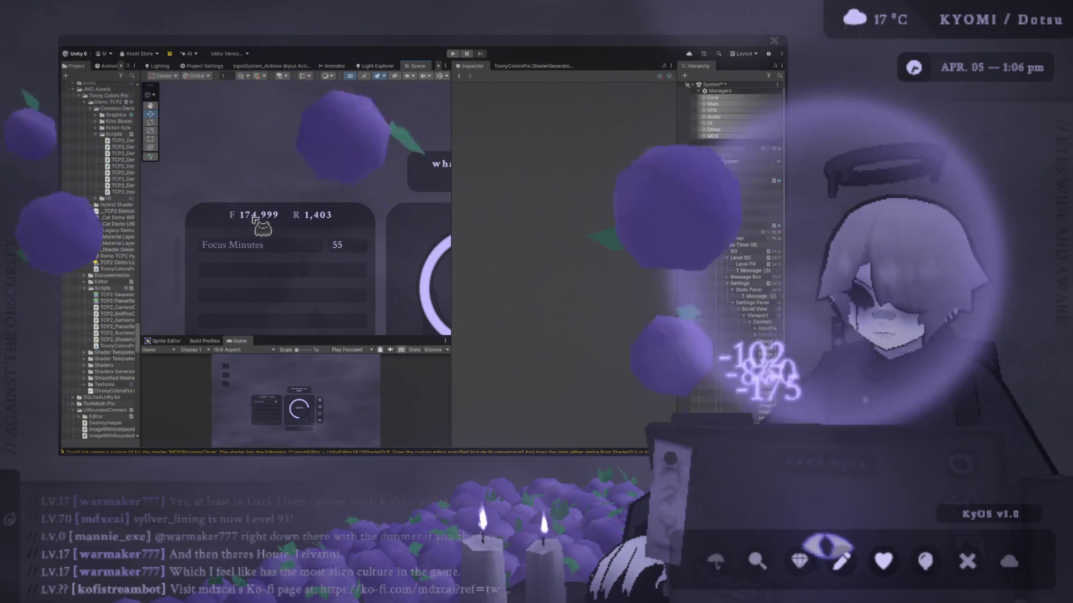
scroll(254, 218, "down", 2)
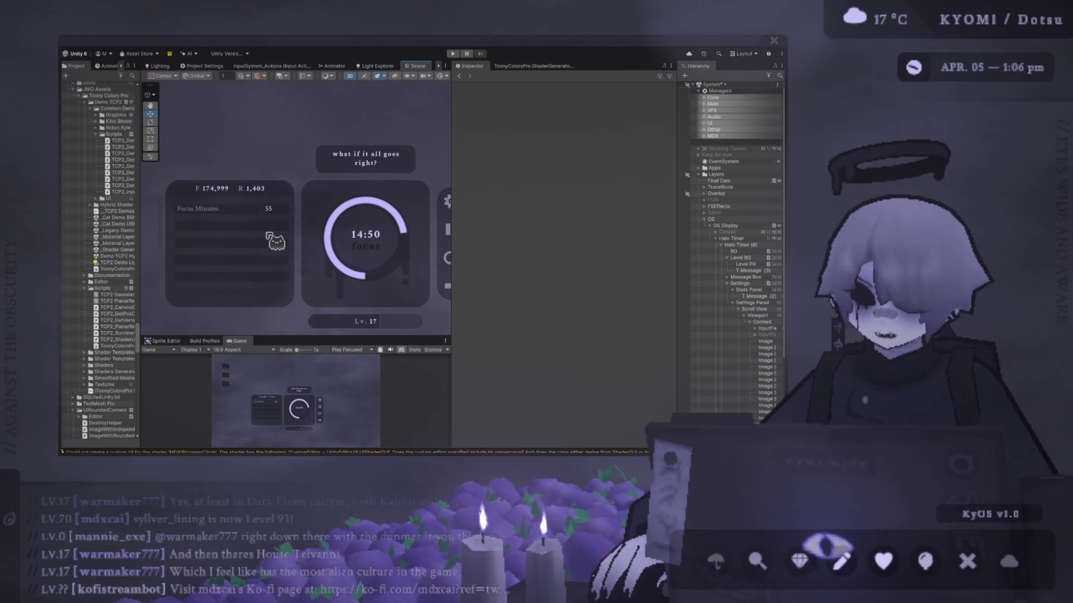
scroll(274, 244, "down", 1)
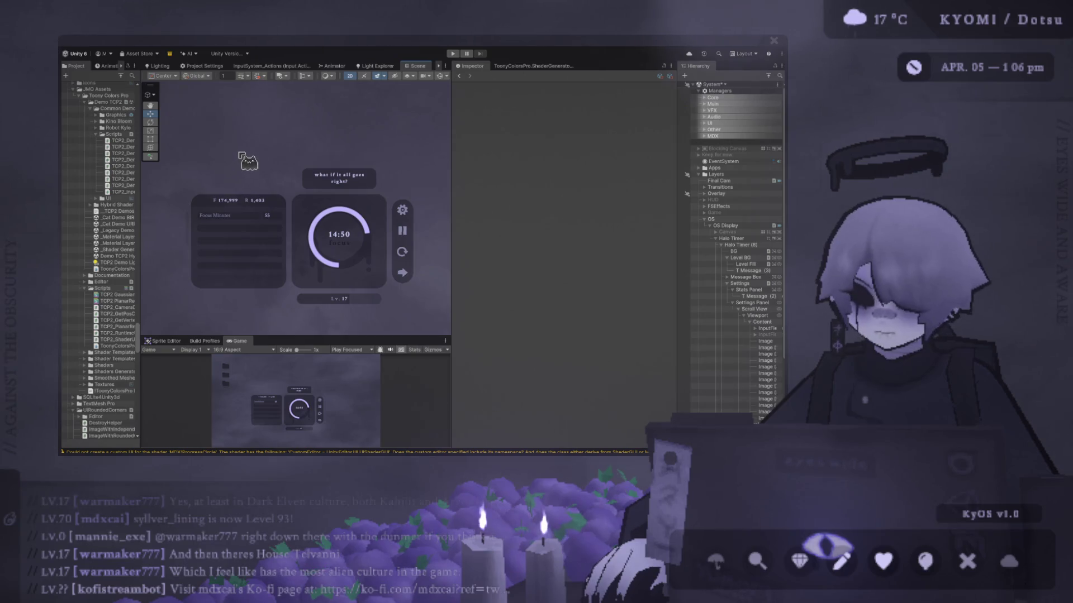
scroll(229, 213, "up", 2)
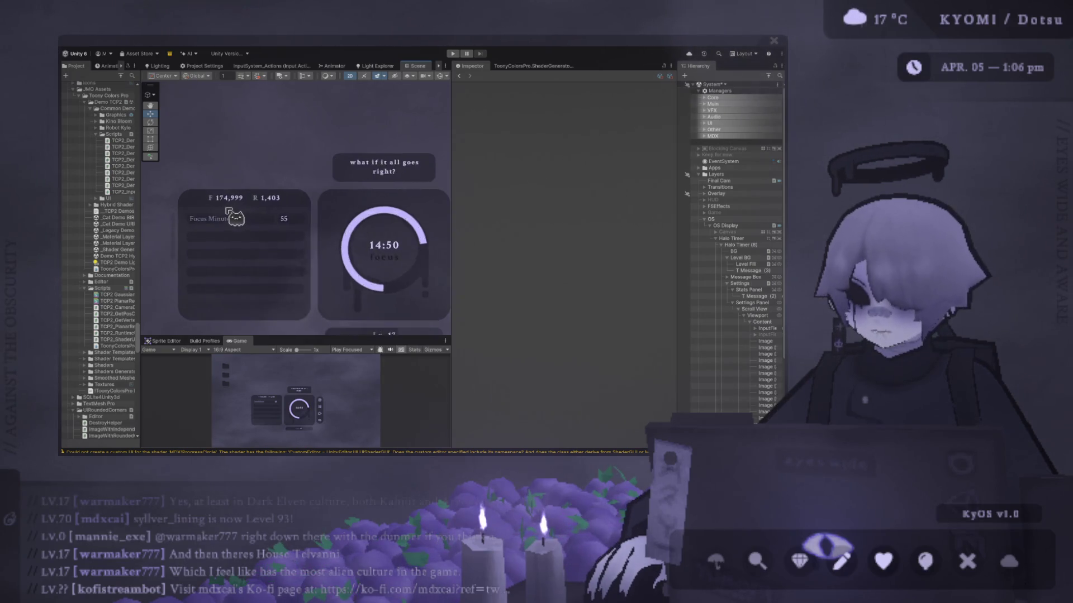
left_click_drag(230, 214, 185, 219)
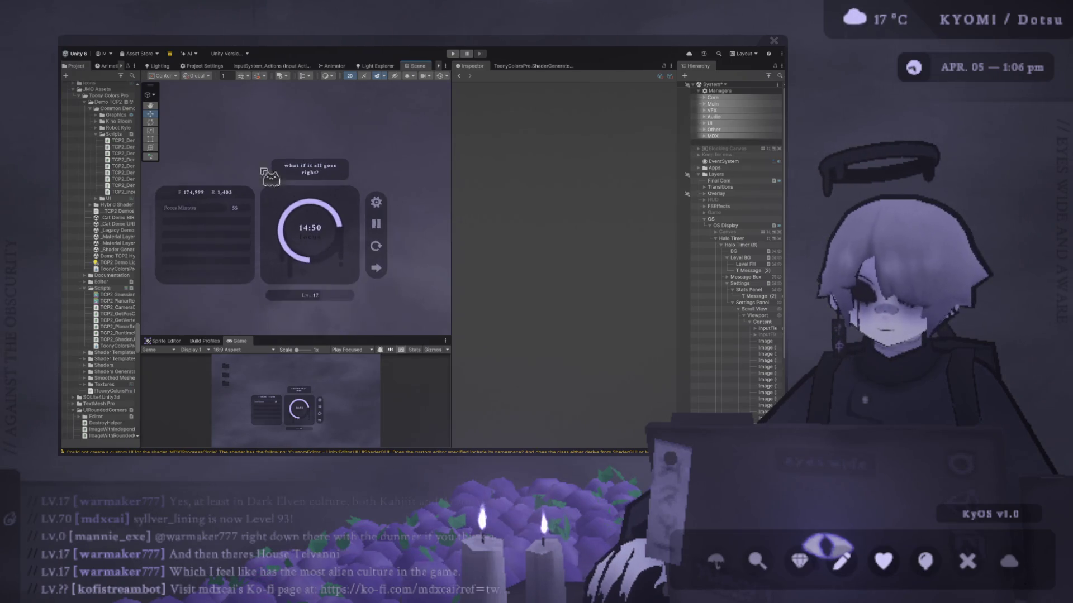
scroll(263, 173, "up", 3)
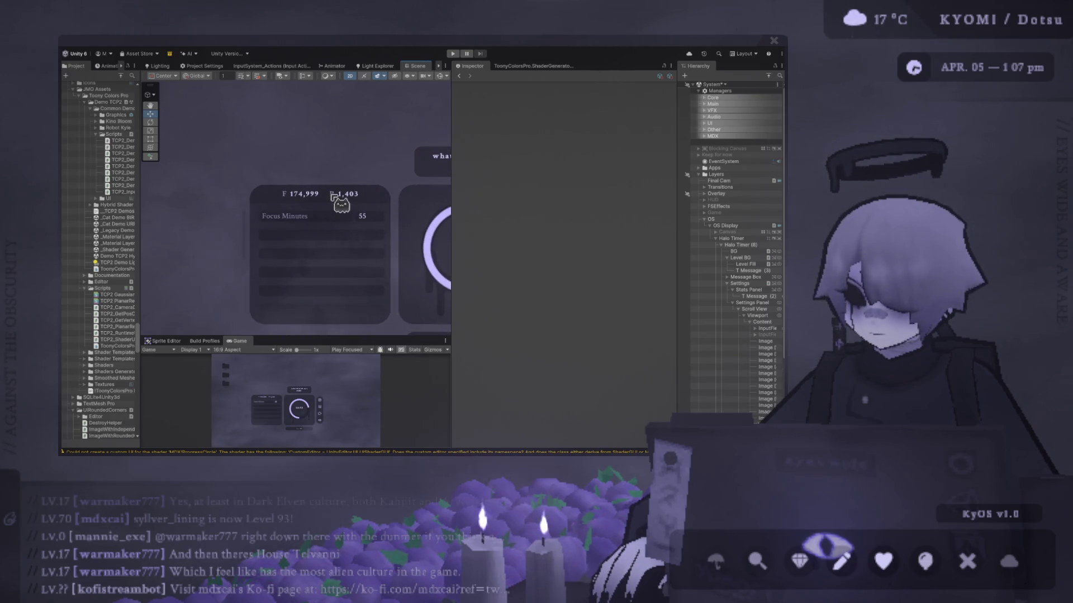
left_click(748, 270)
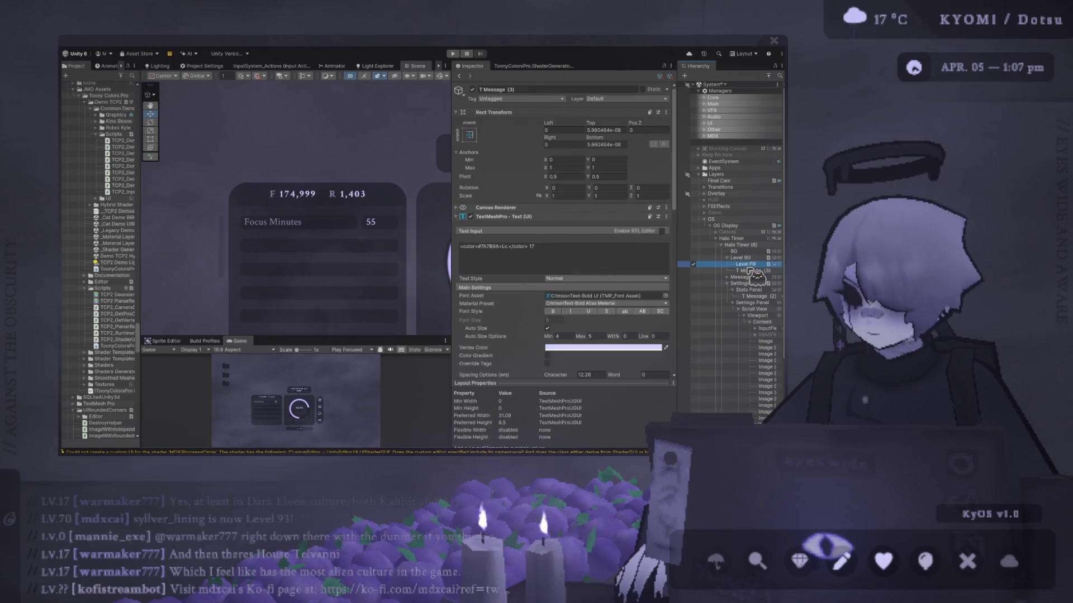
Expand the header labels F and R into the words Focus and Rest
left_click(751, 270)
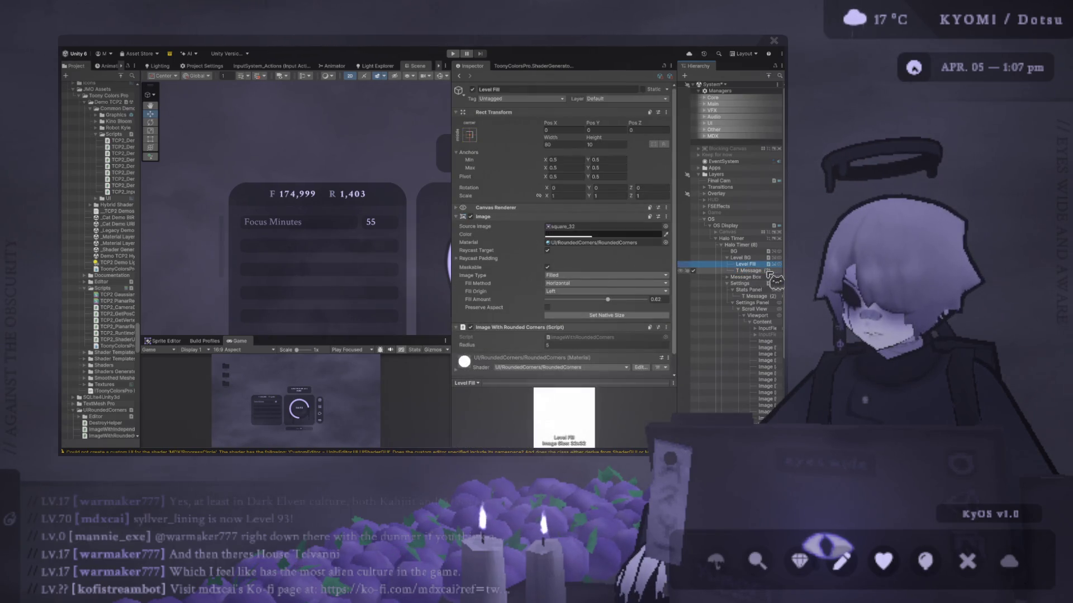
left_click(440, 75)
left_click(321, 186)
left_click(509, 246)
left_click(504, 247)
type("ocus")
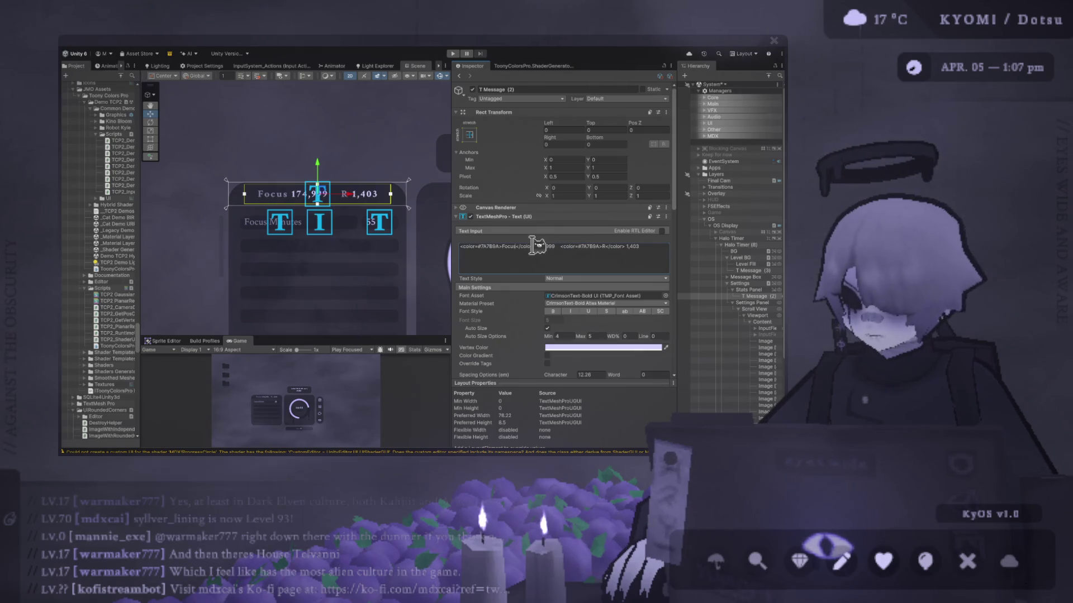
left_click(609, 246)
left_click(607, 246)
type("rest")
key("BackSpace")
key("BackSpace")
key("BackSpace")
type("est")
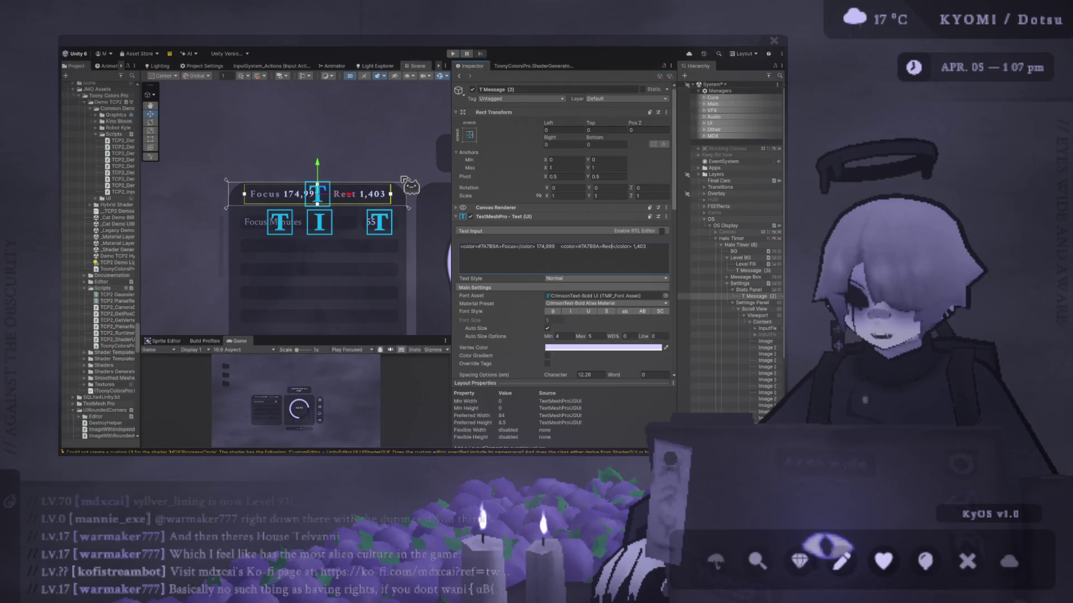
Hide the text markers and zoom around the Scene view to check the renamed header
scroll(439, 67, "down", 2)
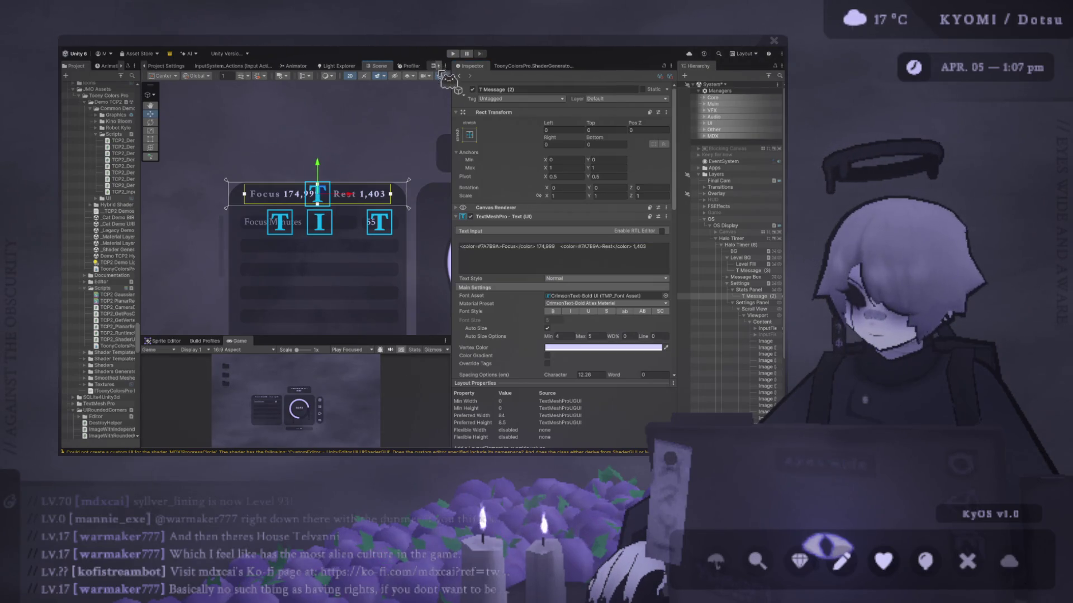
left_click(440, 76)
scroll(416, 135, "down", 1)
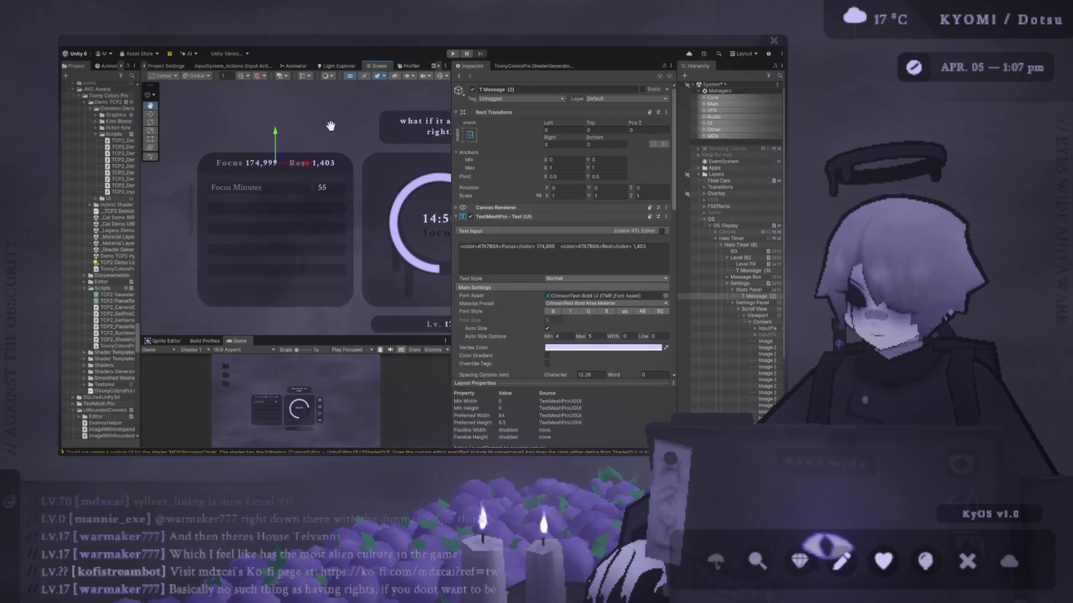
left_click(347, 115)
scroll(352, 127, "down", 4)
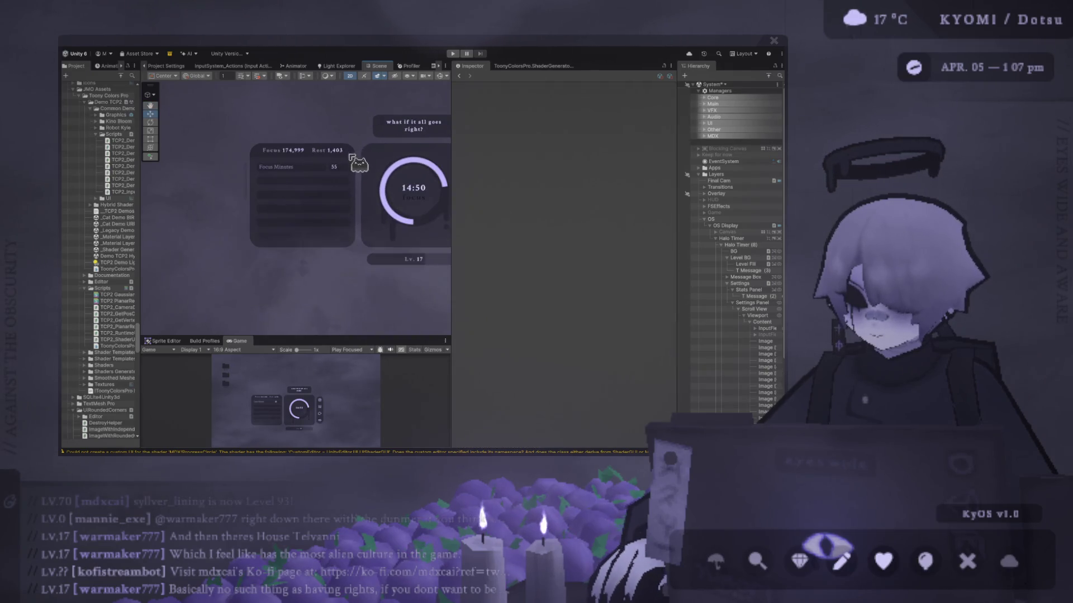
scroll(353, 218, "up", 5)
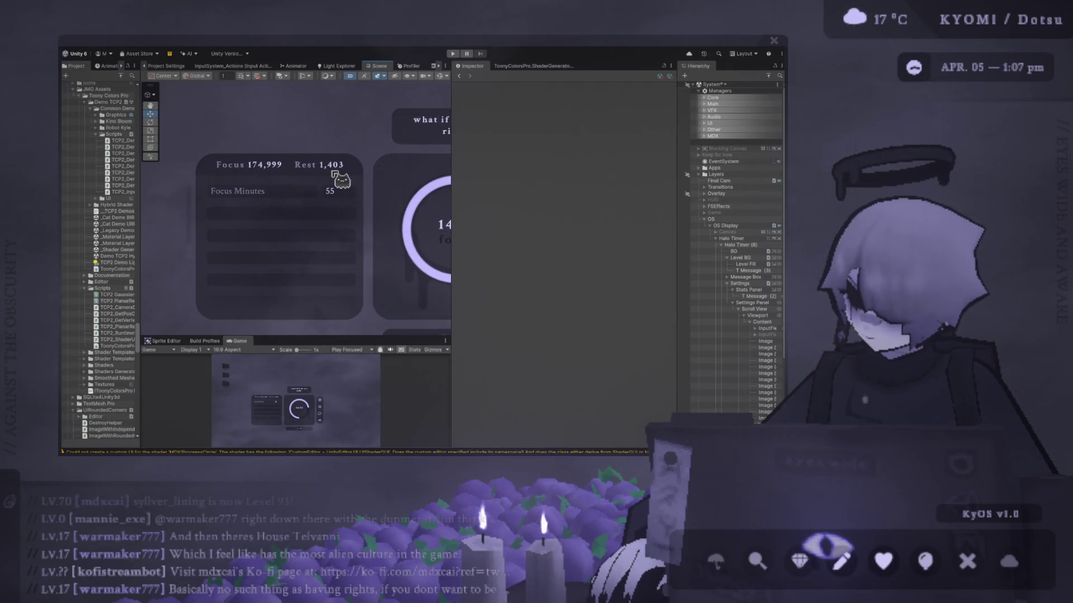
scroll(358, 223, "down", 5)
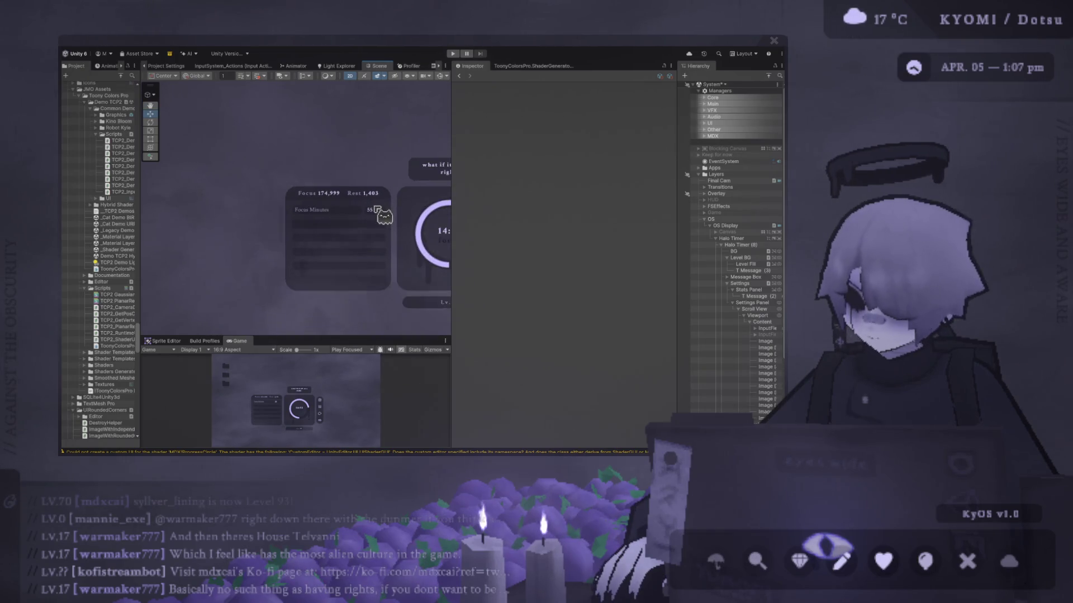
scroll(322, 248, "down", 2)
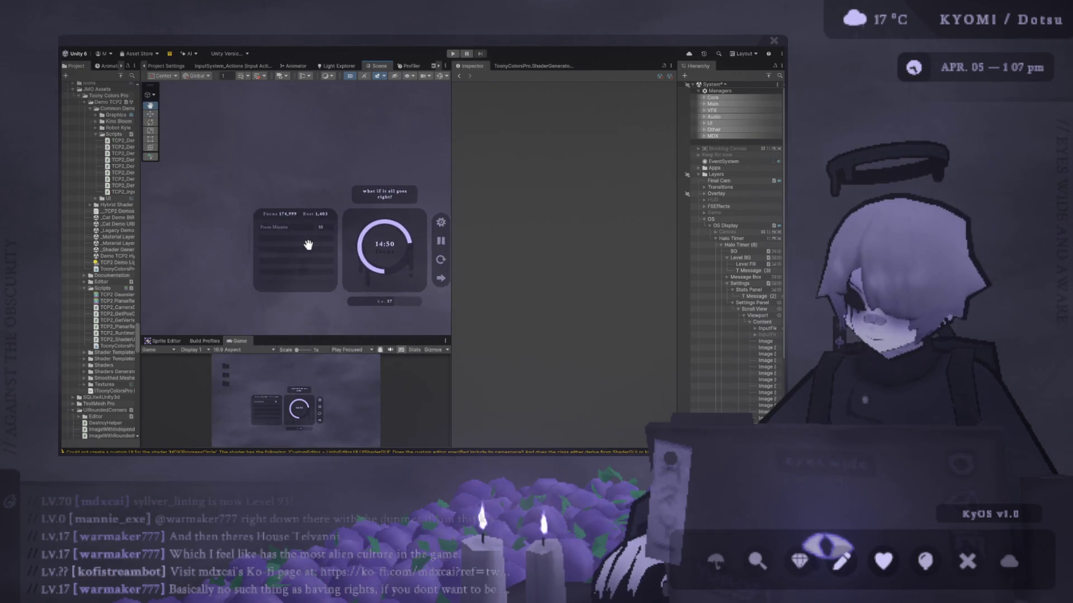
scroll(310, 246, "down", 2)
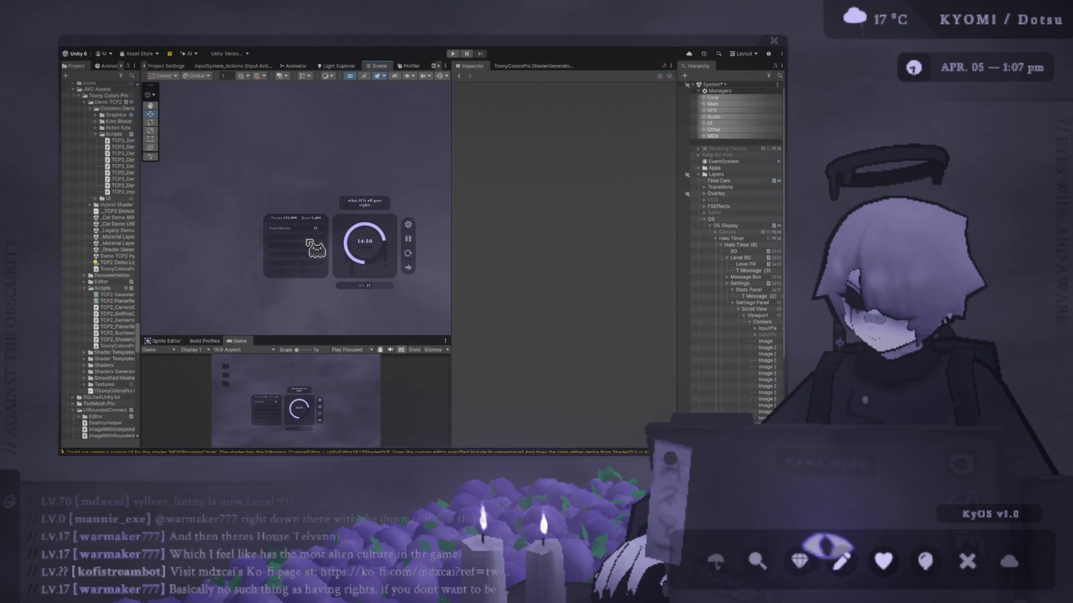
scroll(308, 243, "up", 5)
scroll(277, 200, "up", 2)
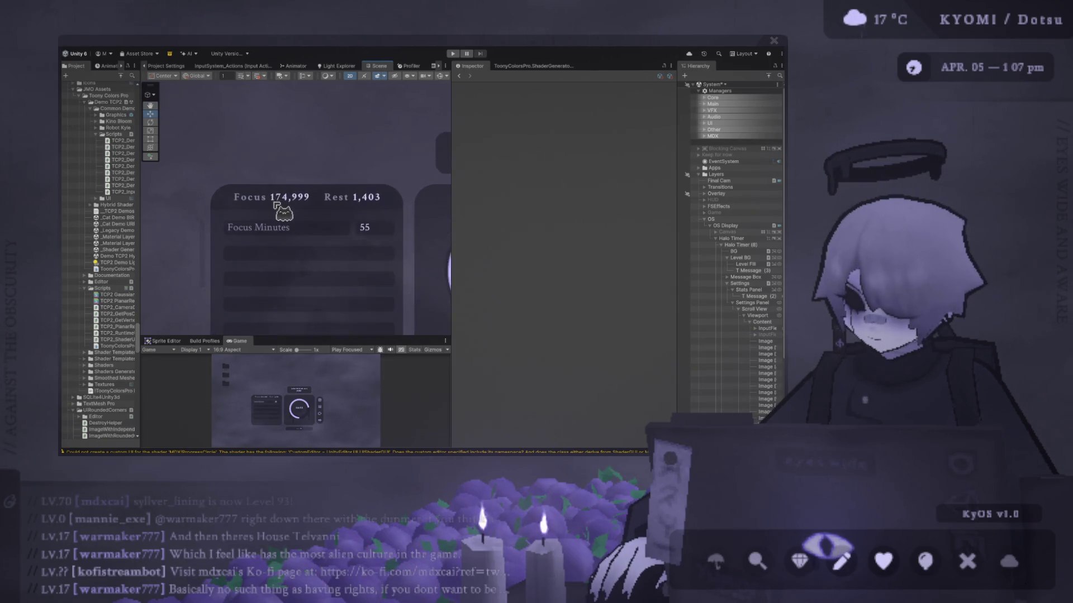
Add colons after Focus and Rest and replace the extra space with a '/'
left_click(442, 76)
left_click(313, 196)
left_click(519, 248)
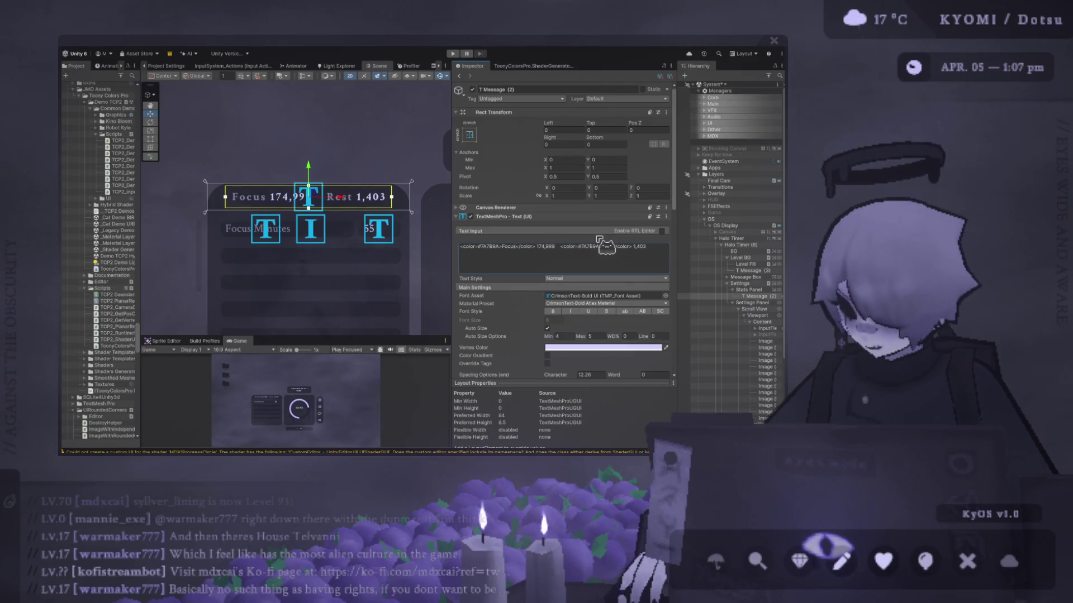
type(":")
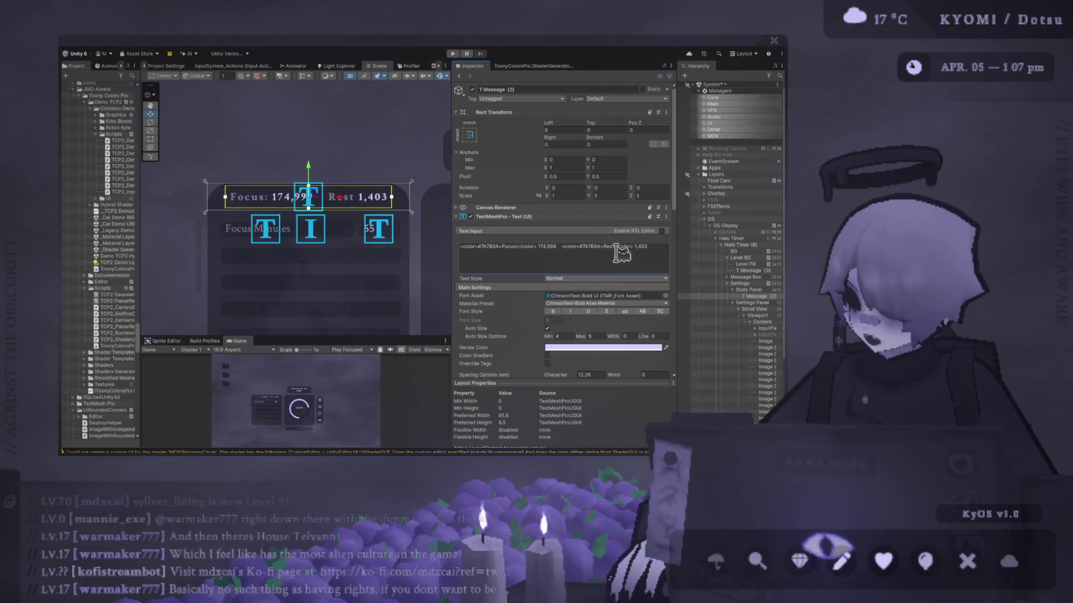
left_click(616, 247)
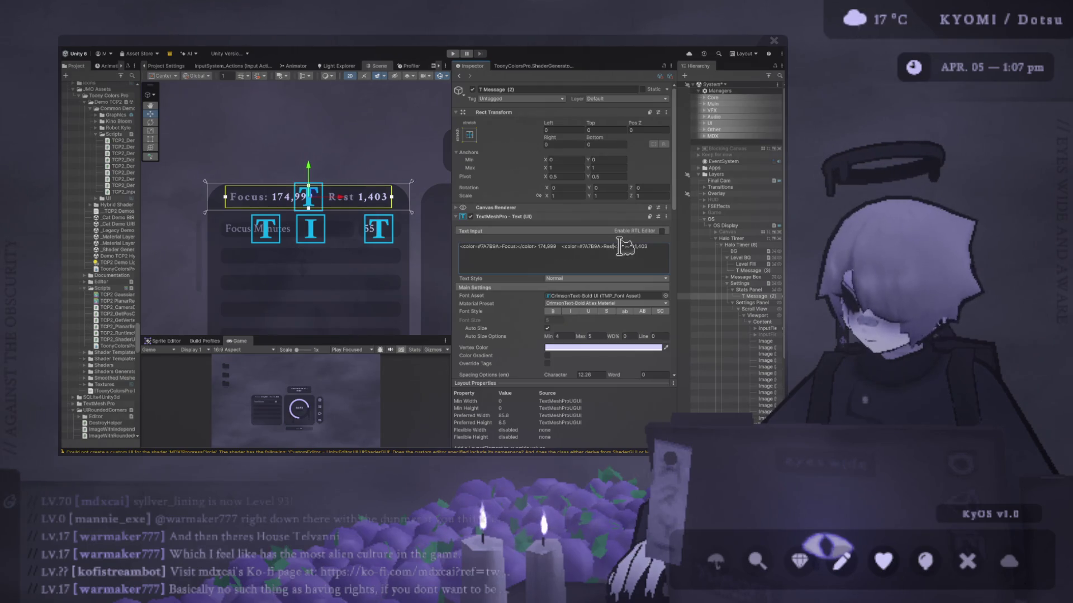
type(":")
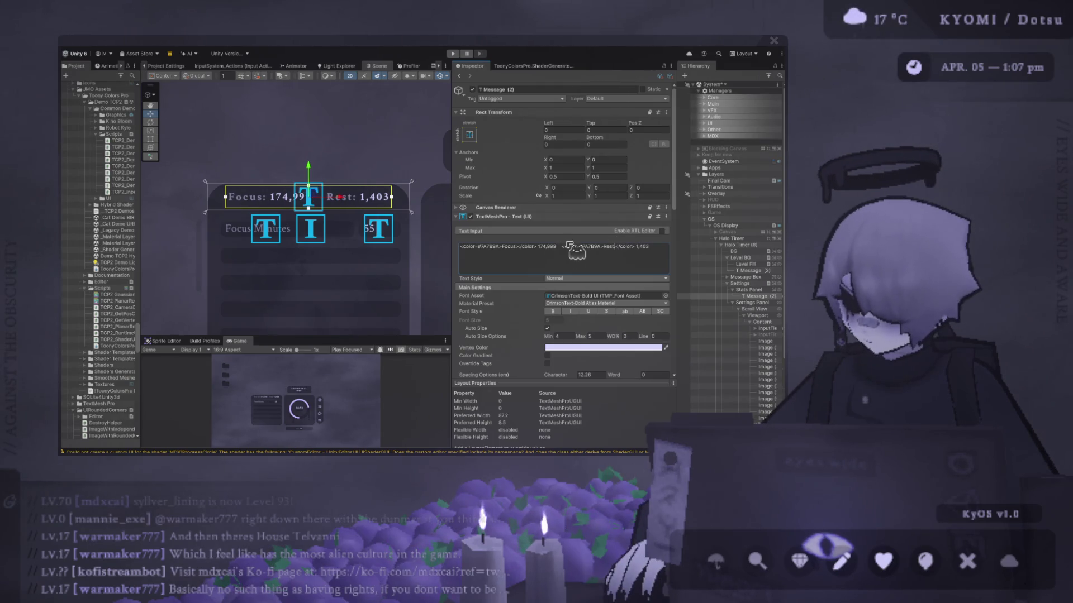
key("BackSpace")
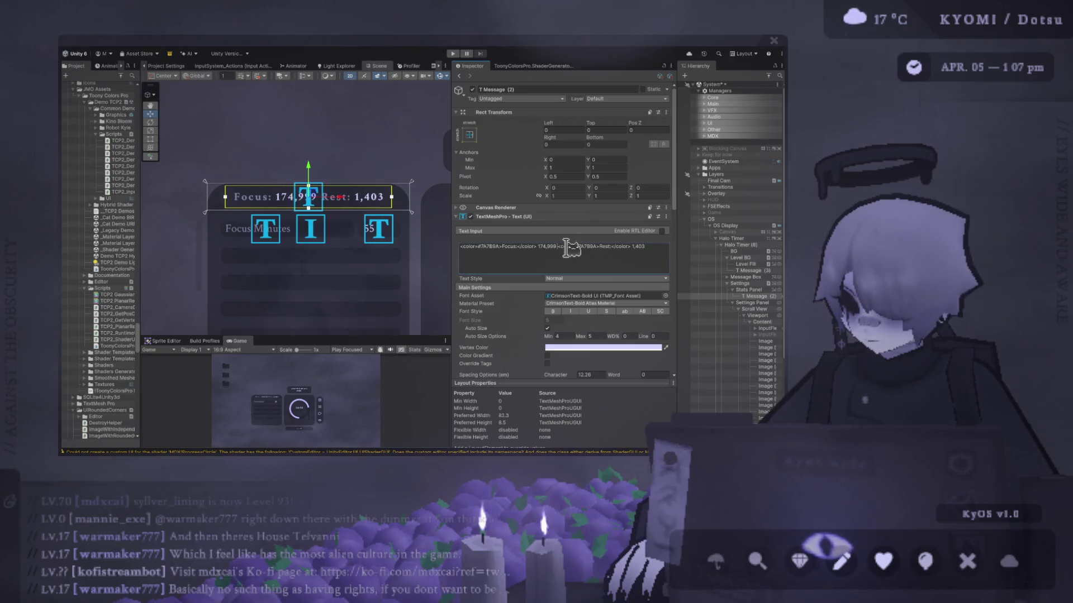
type("/")
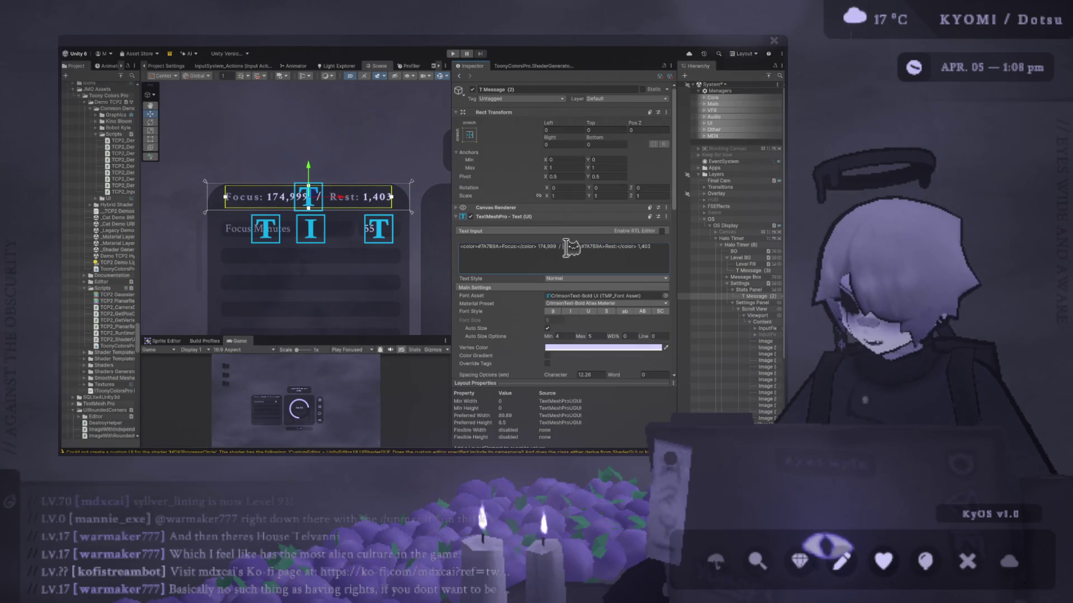
Add 'm' after both the Focus and Rest numbers, then preview the header
left_click(560, 247)
type("m")
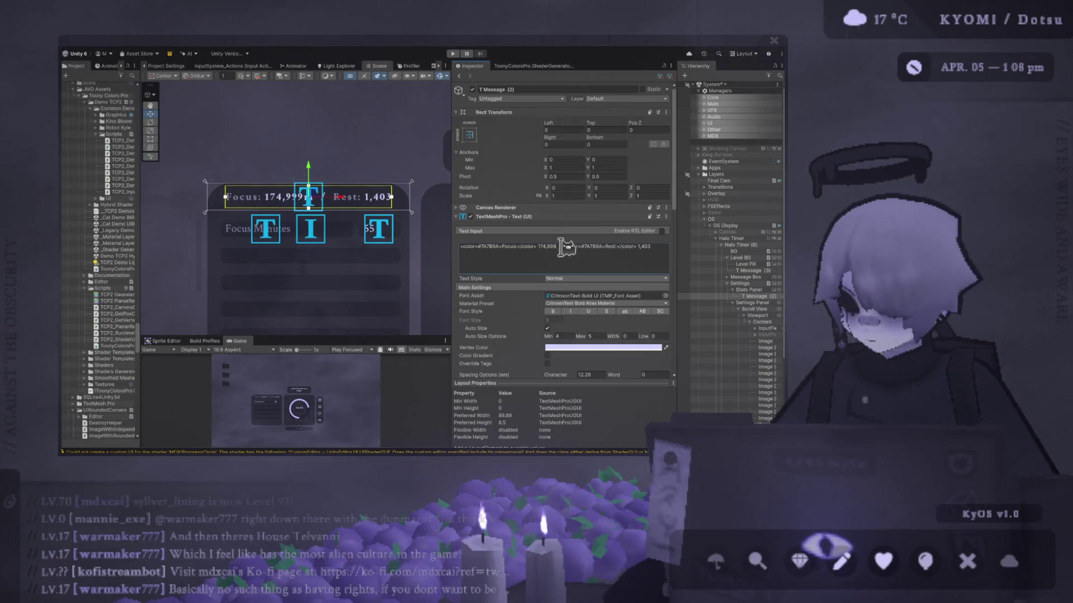
left_click(662, 247)
type("m")
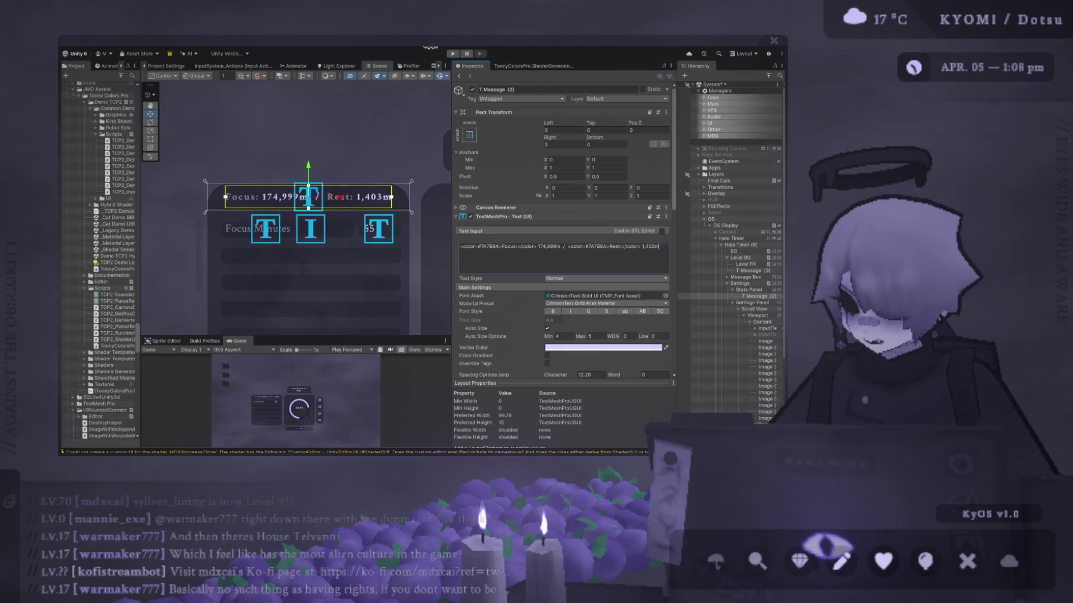
left_click(442, 76)
left_click(410, 116)
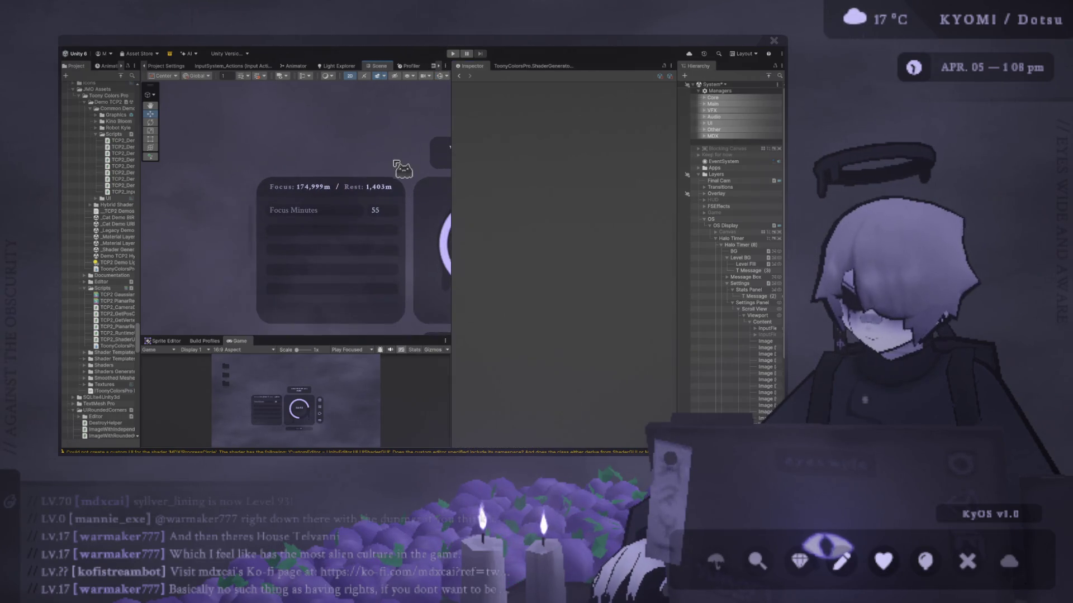
Zoom and pan the Scene view to frame the whole timer UI
scroll(395, 168, "down", 2)
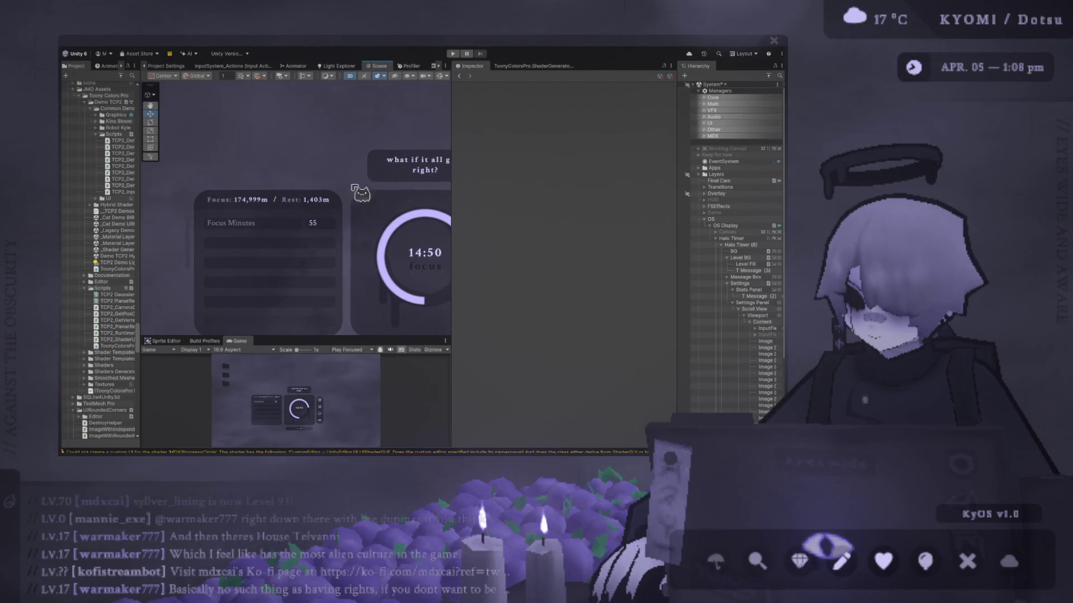
left_click(269, 199)
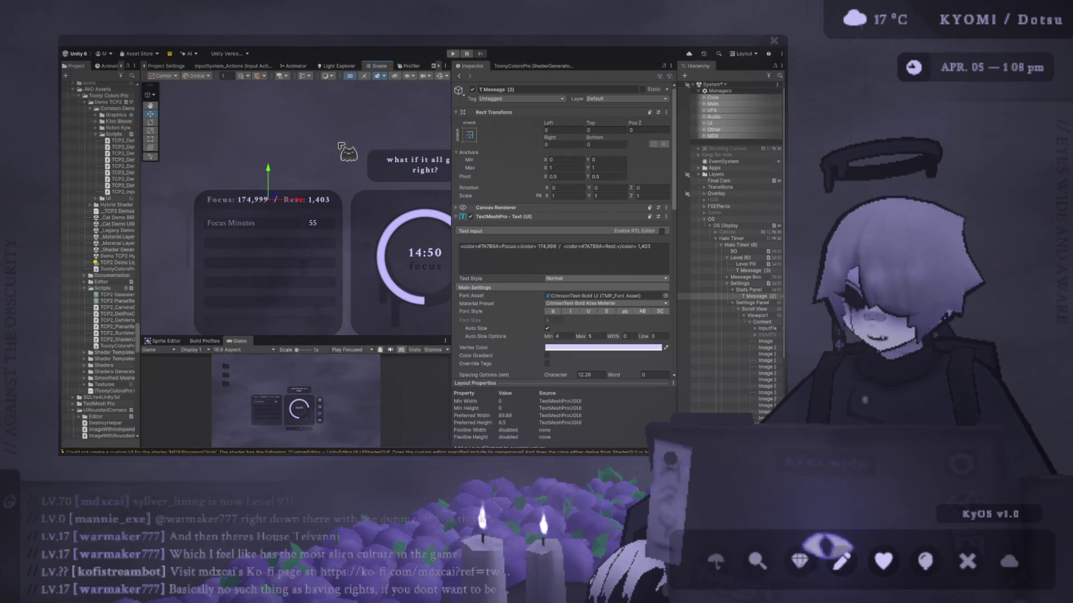
left_click(340, 146)
scroll(252, 224, "down", 3)
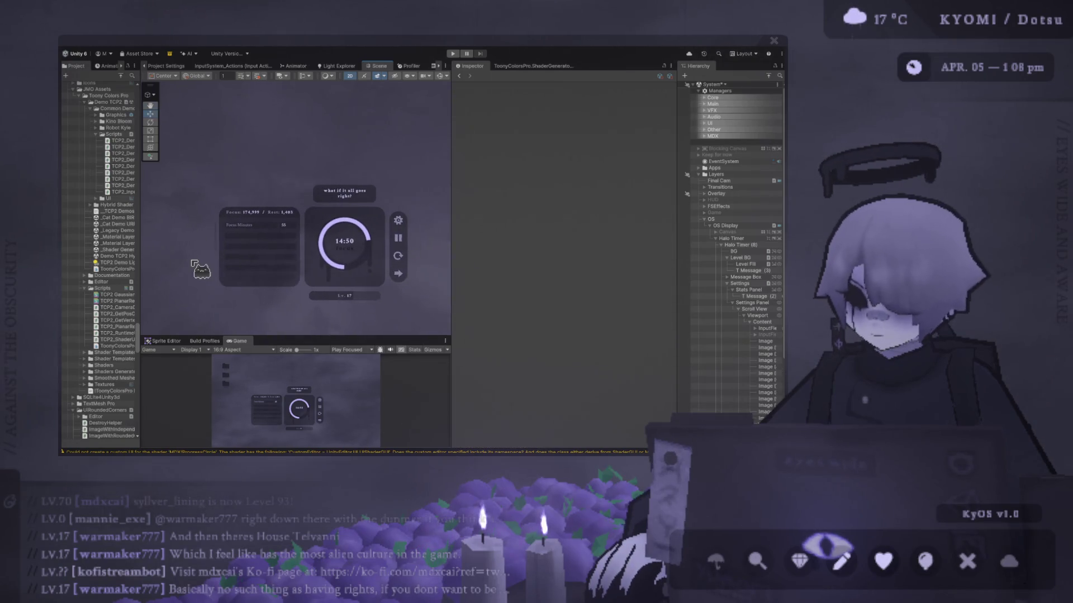
scroll(195, 258, "down", 3)
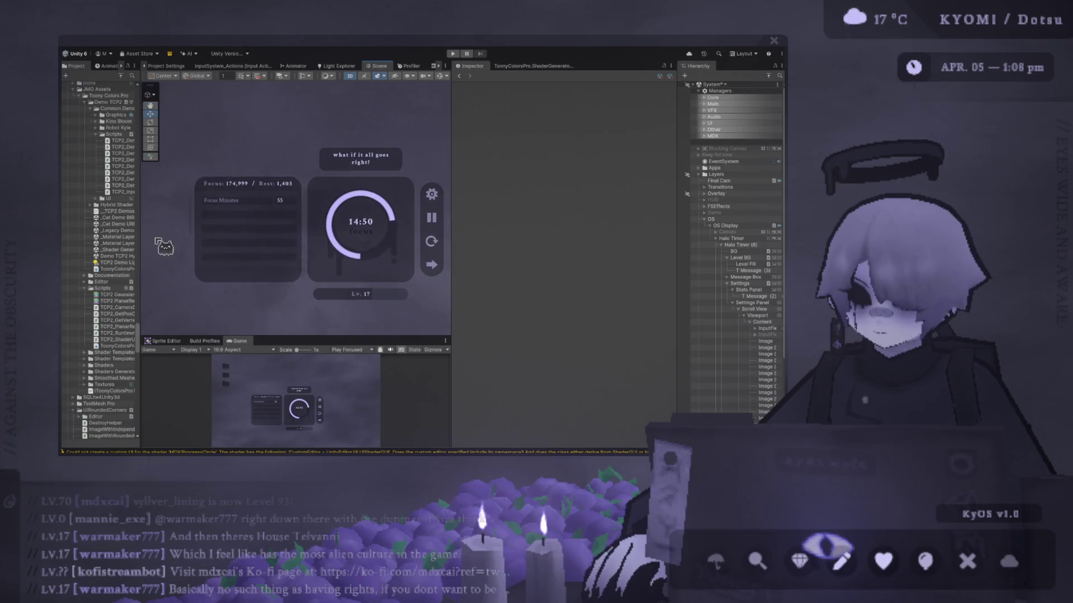
scroll(220, 242, "up", 2)
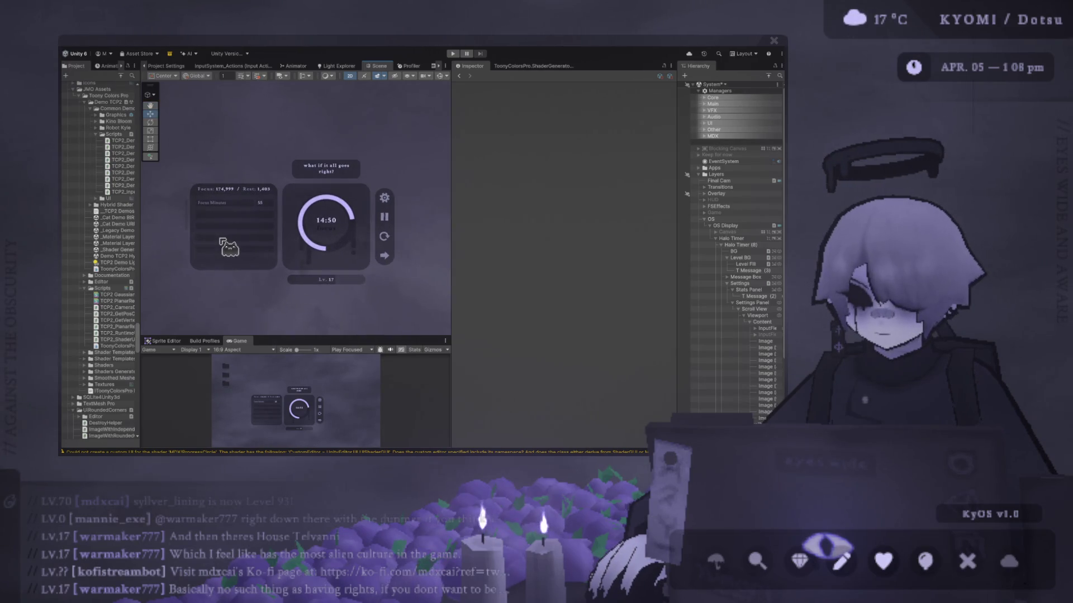
scroll(221, 242, "up", 5)
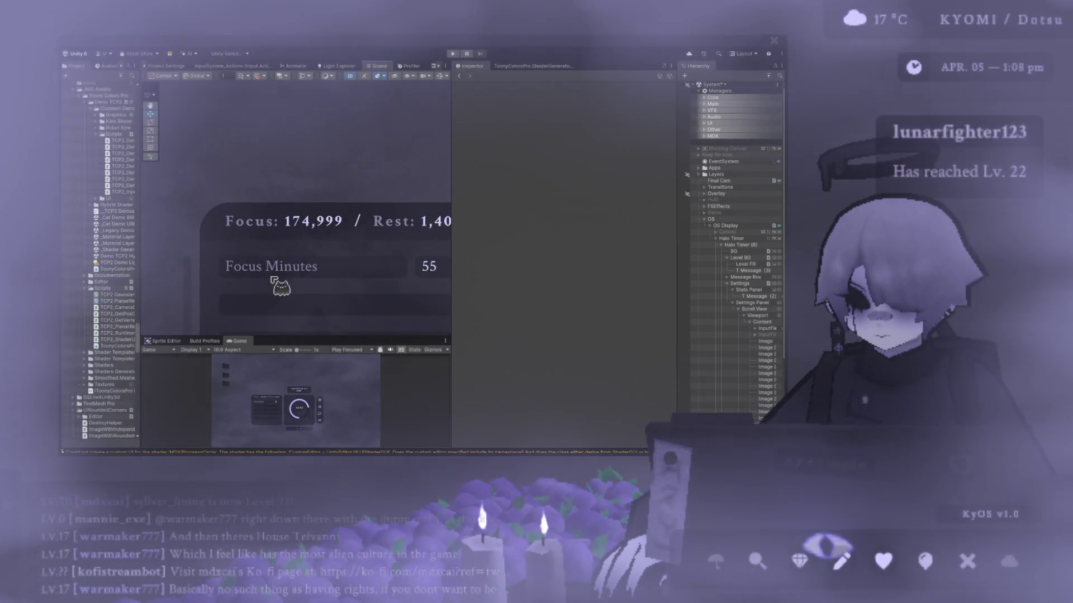
scroll(274, 282, "down", 3)
mouse_move(274, 283)
left_mouse_down()
mouse_move(229, 224)
mouse_move(173, 215)
left_mouse_up()
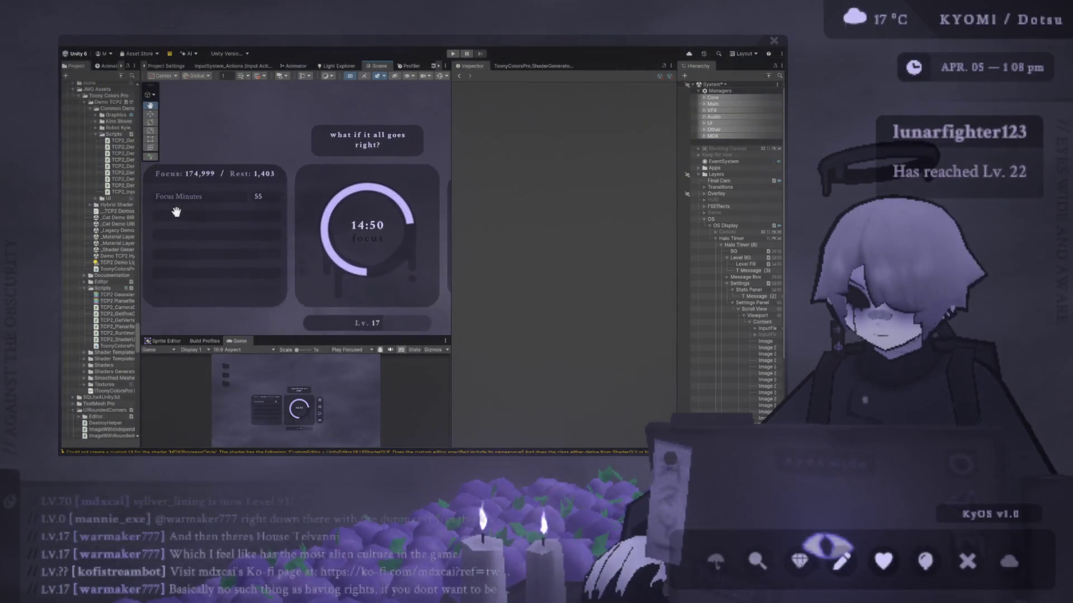
scroll(223, 234, "down", 2)
scroll(259, 242, "down", 2)
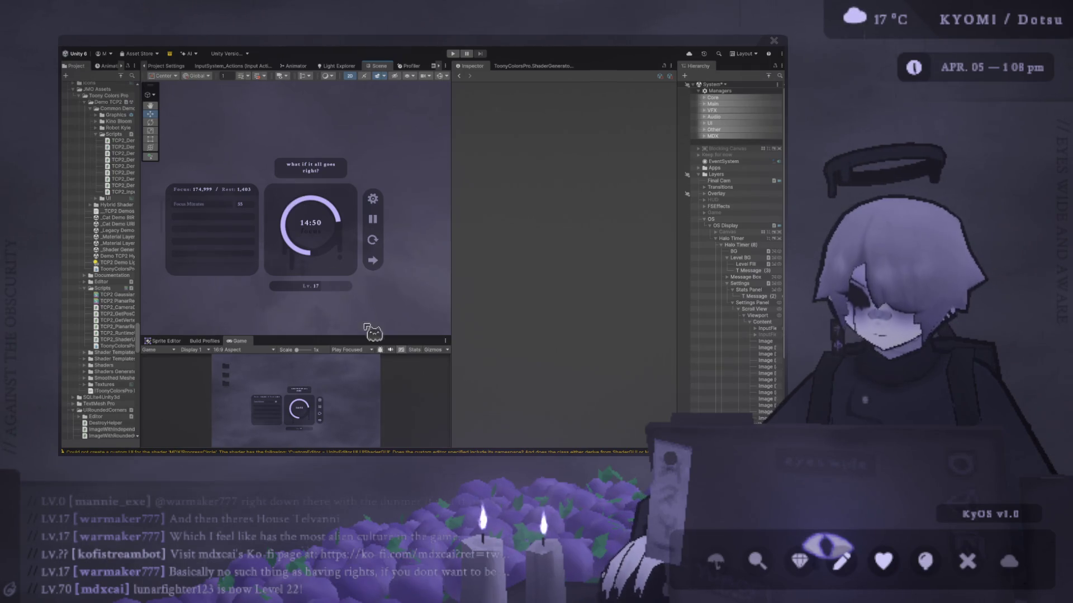
Enlarge the Game preview and widen the Scene view
mouse_move(373, 337)
left_mouse_down()
mouse_move(373, 226)
mouse_move(374, 299)
left_mouse_up()
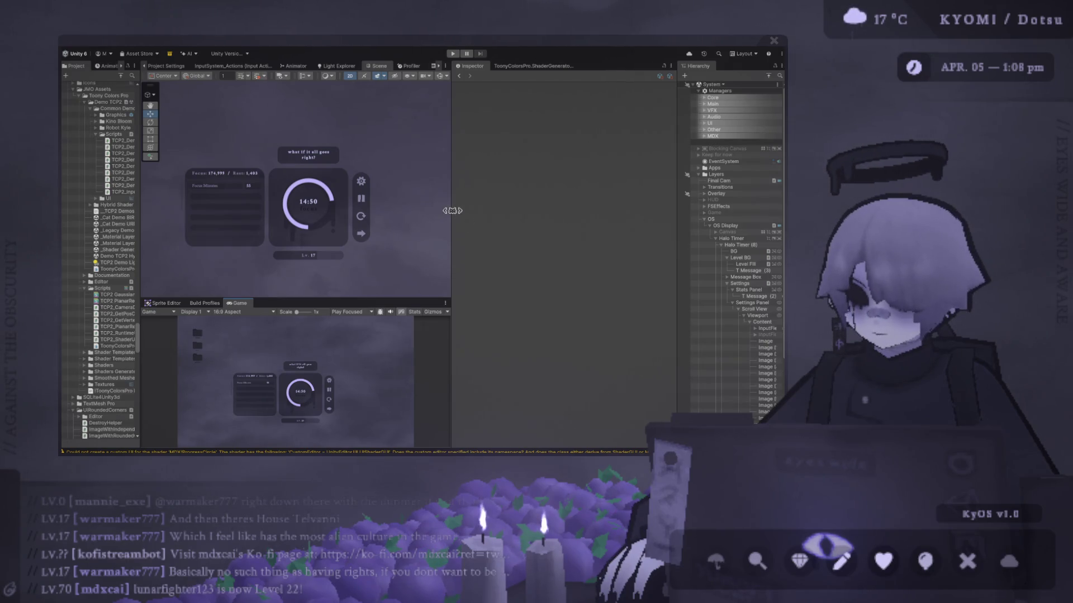
left_click_drag(453, 212, 506, 212)
scroll(357, 177, "up", 3)
scroll(357, 178, "up", 1)
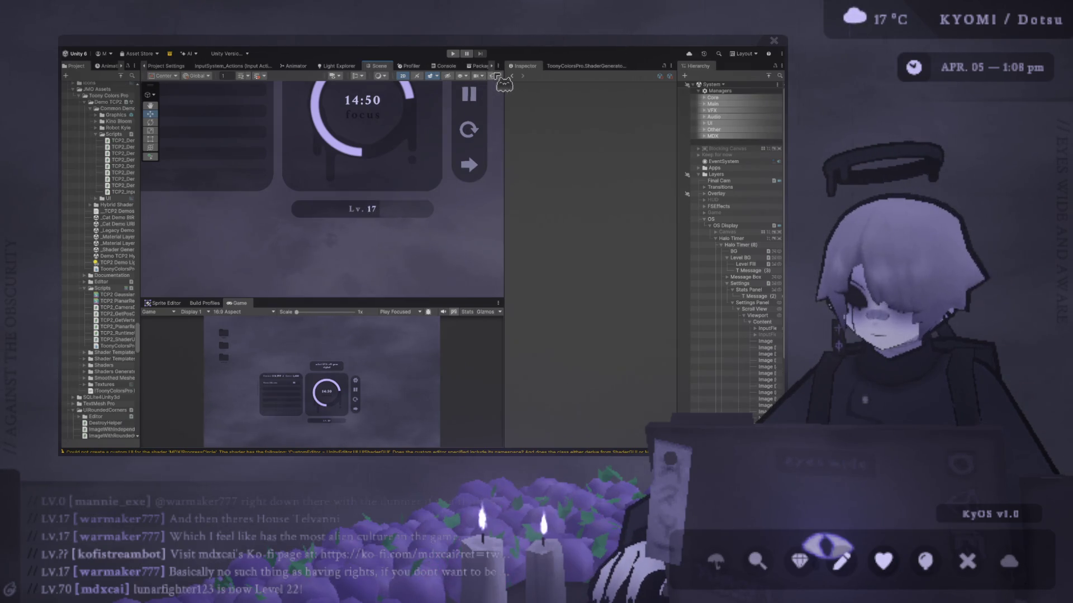
Duplicate the Lv 17 text, move the copy below the bar, and change it to '+3,300xp'
left_click(364, 212)
key("ctrl+d")
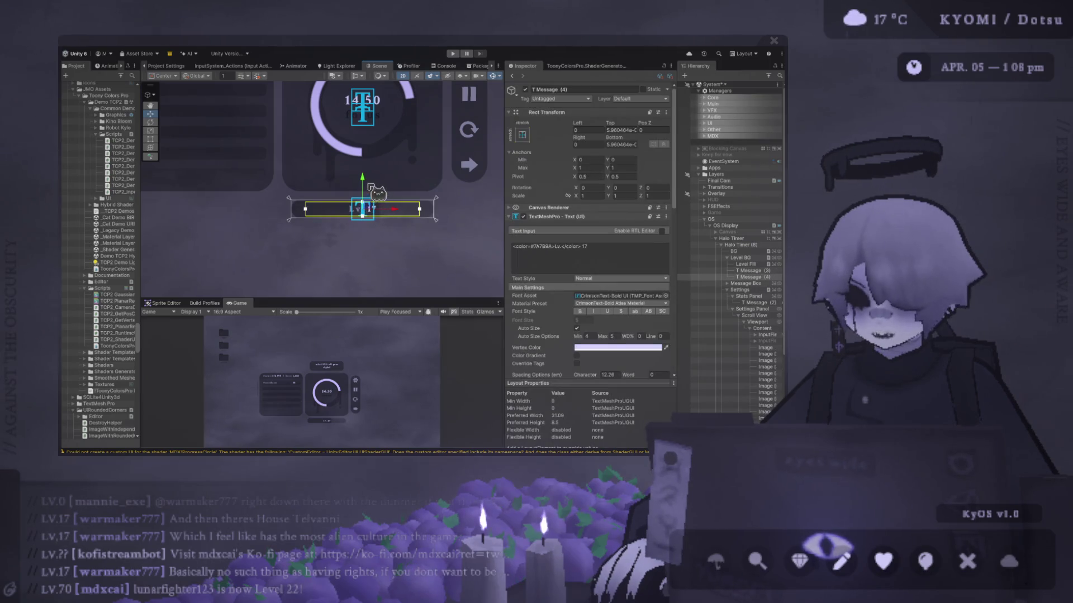
left_click_drag(365, 211, 364, 217)
scroll(364, 218, "up", 1)
scroll(364, 218, "up", 2)
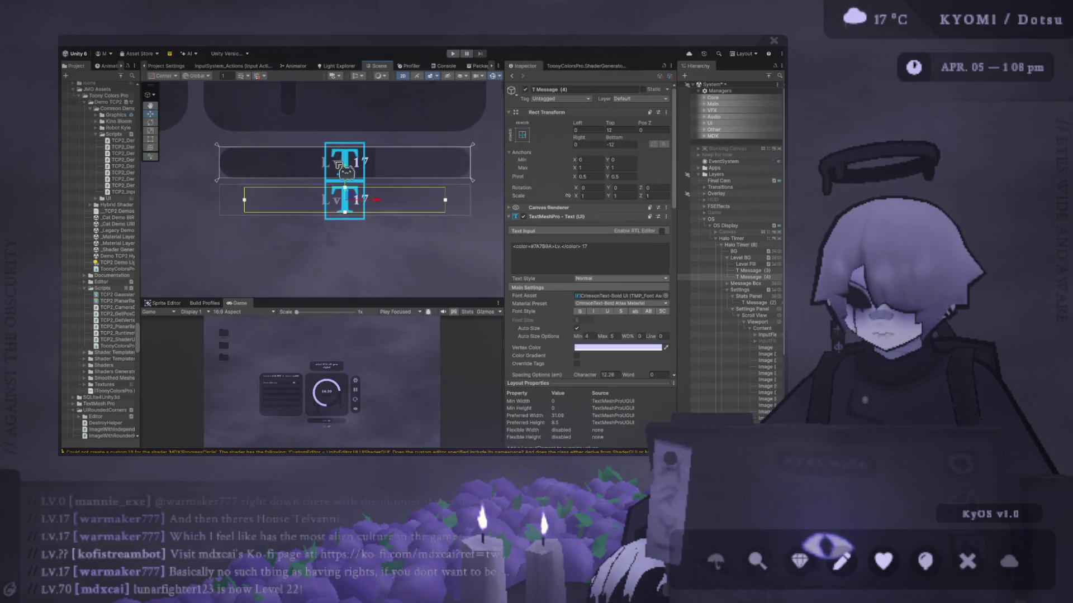
left_click(620, 246)
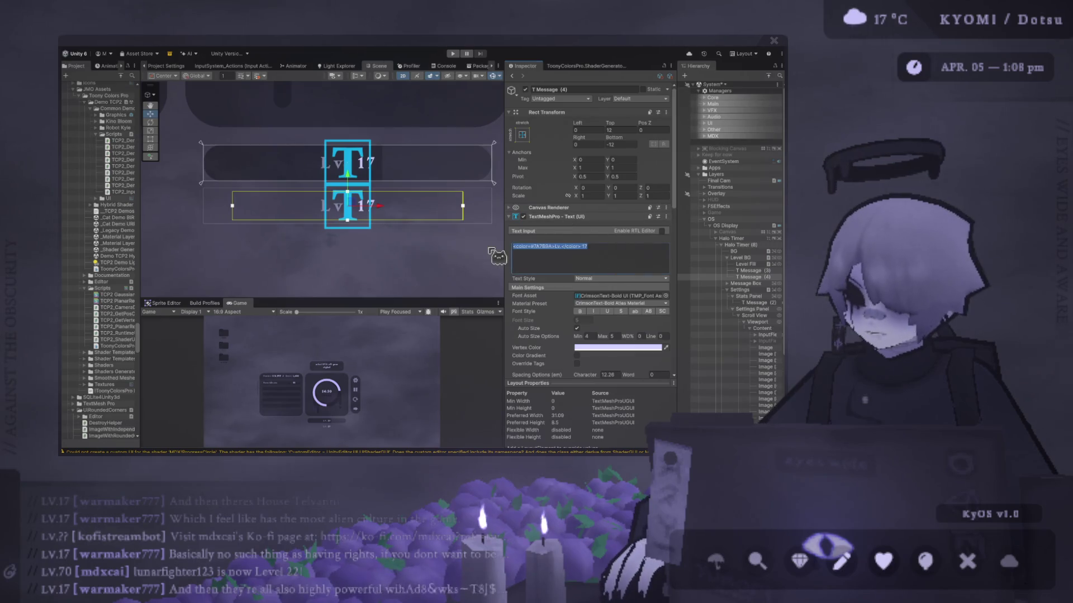
key("BackSpace")
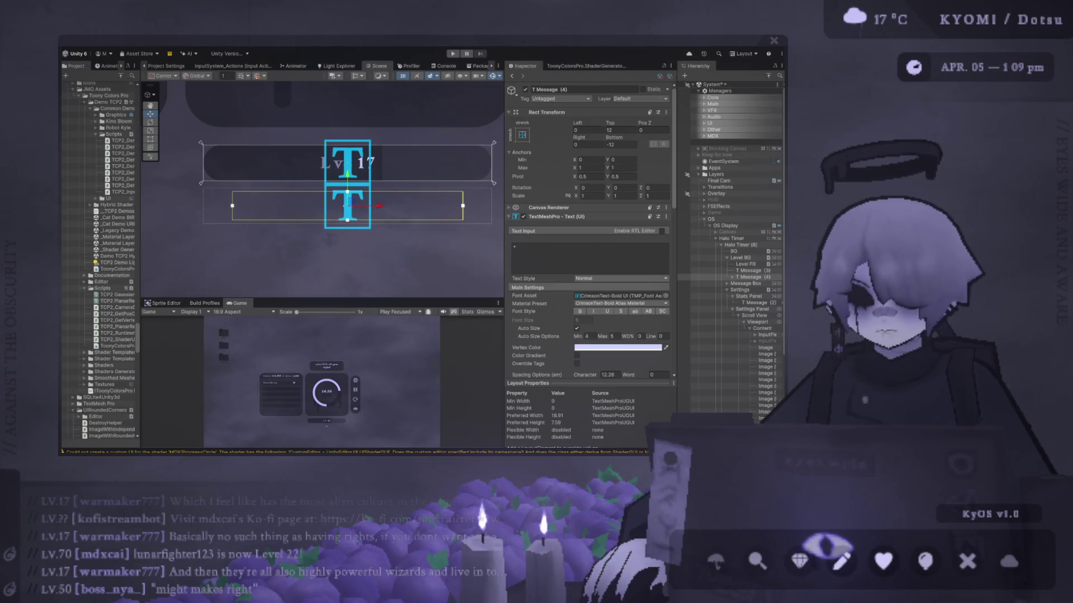
type("3,300")
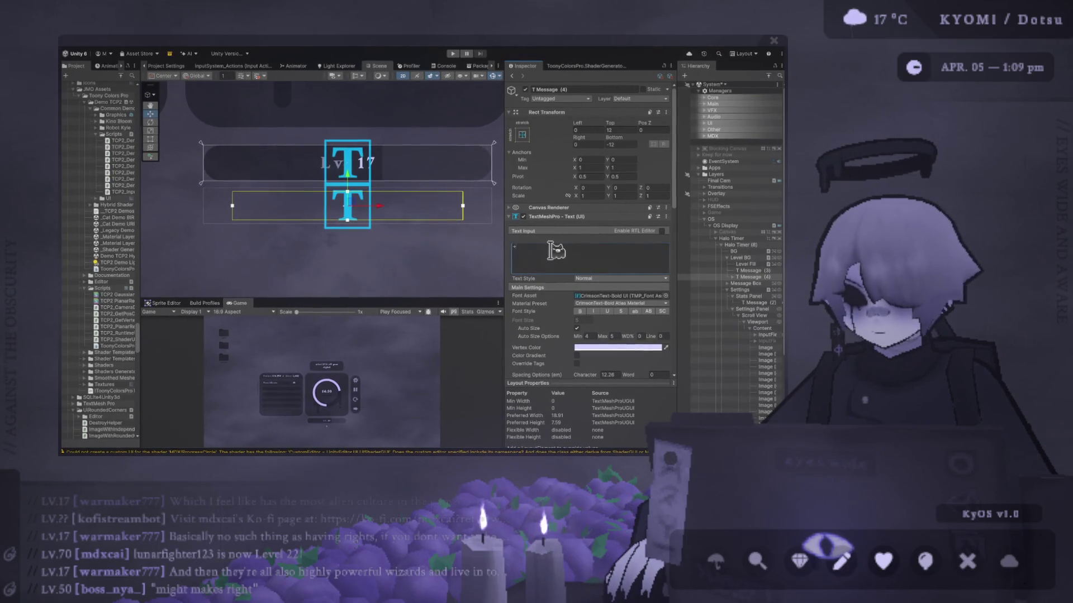
type("xp")
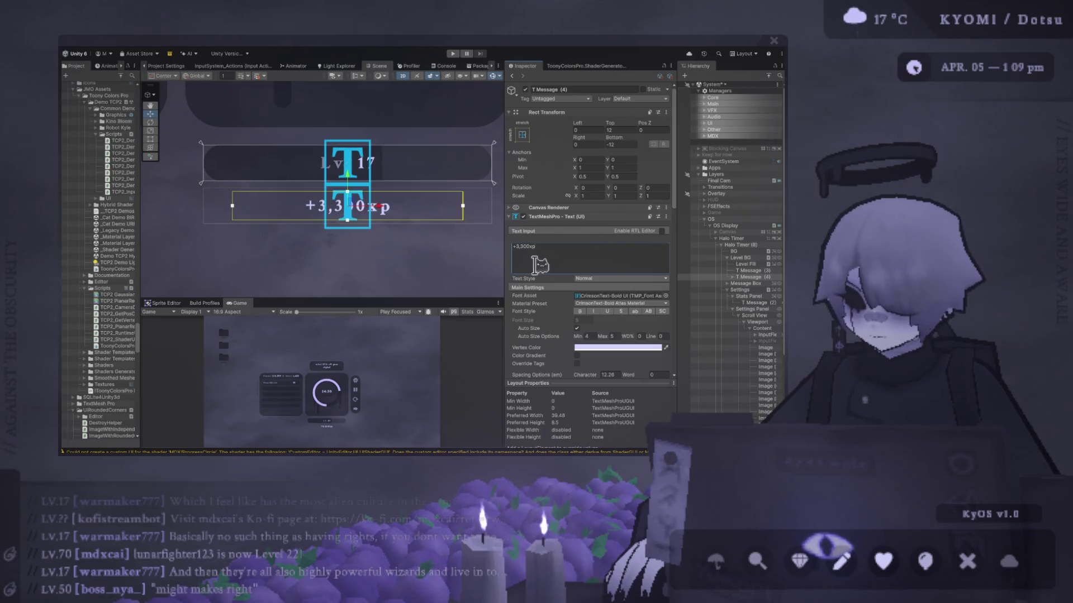
scroll(391, 234, "up", 2)
left_click(363, 229)
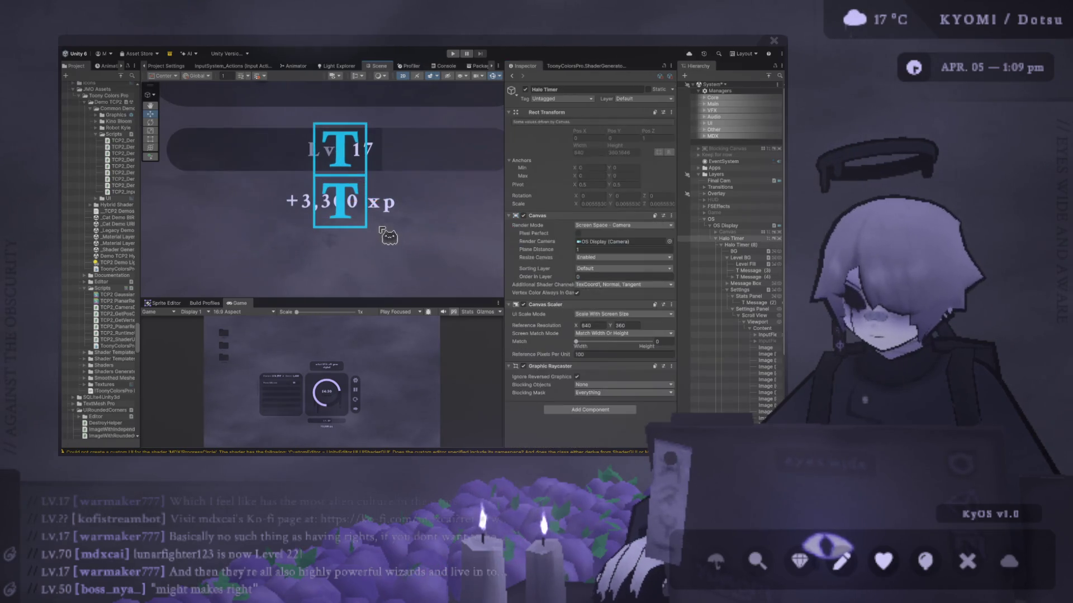
Enlarge and zoom the Game preview while nudging the '+3,300 xp' label into place under the level bar
mouse_move(361, 297)
left_mouse_down()
mouse_move(361, 103)
mouse_move(361, 127)
left_mouse_up()
left_click_drag(328, 88, 334, 87)
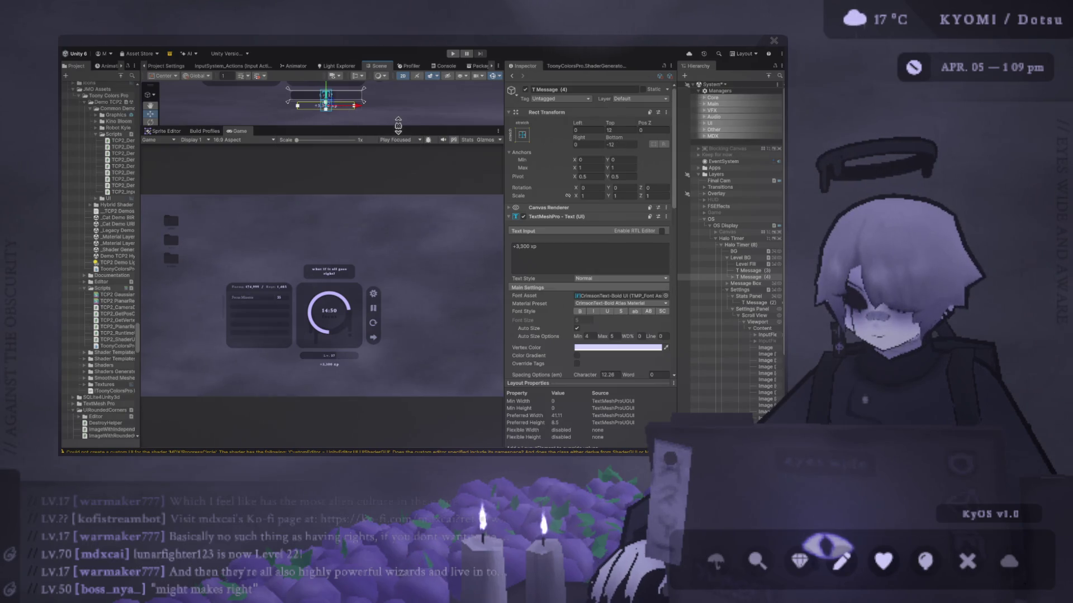
left_click_drag(399, 127, 399, 245)
left_click(379, 224)
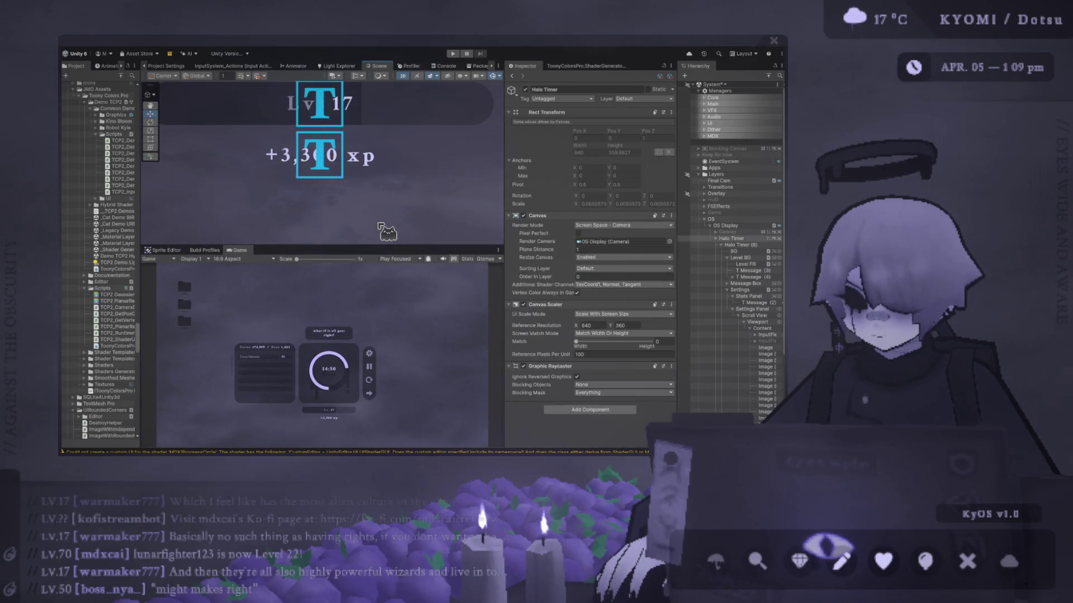
left_click(330, 162)
left_click_drag(331, 147, 332, 144)
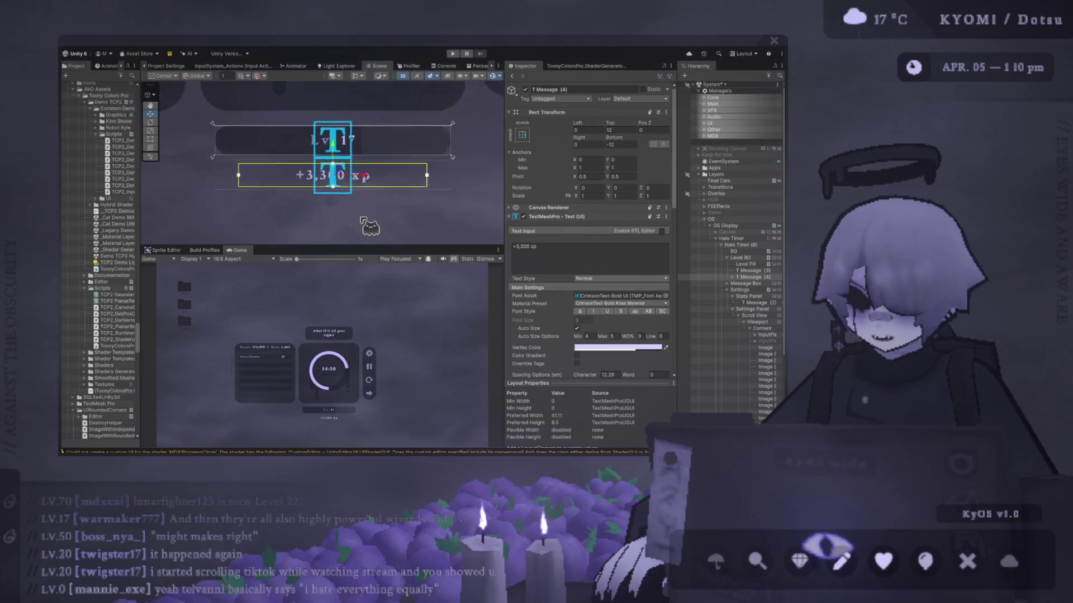
mouse_move(366, 245)
left_mouse_down()
mouse_move(366, 106)
mouse_move(366, 116)
left_mouse_up()
mouse_move(297, 127)
left_mouse_down()
mouse_move(321, 127)
mouse_move(293, 134)
mouse_move(330, 253)
left_mouse_up()
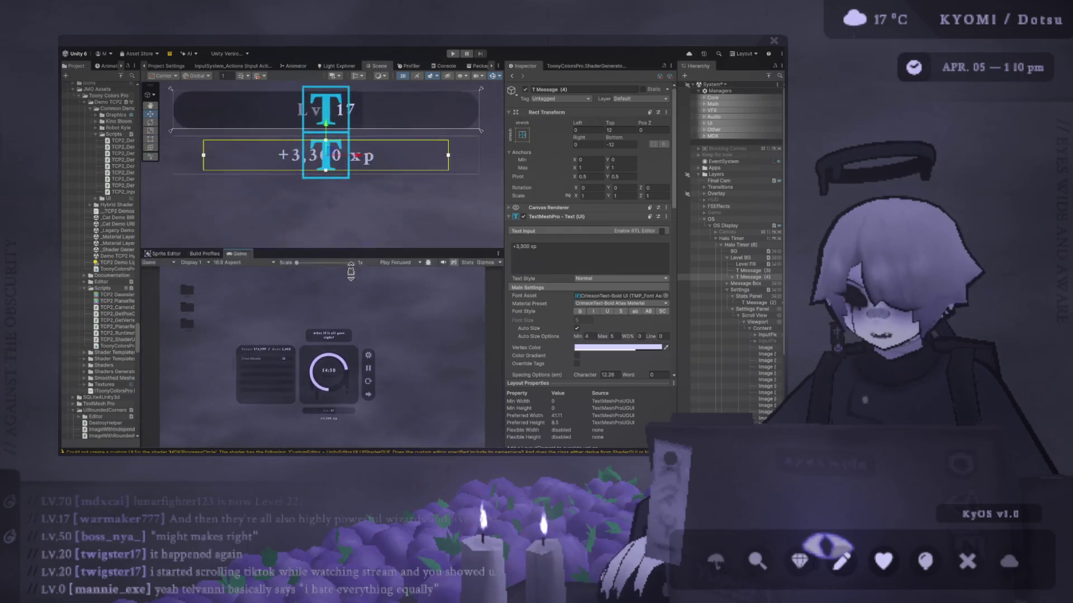